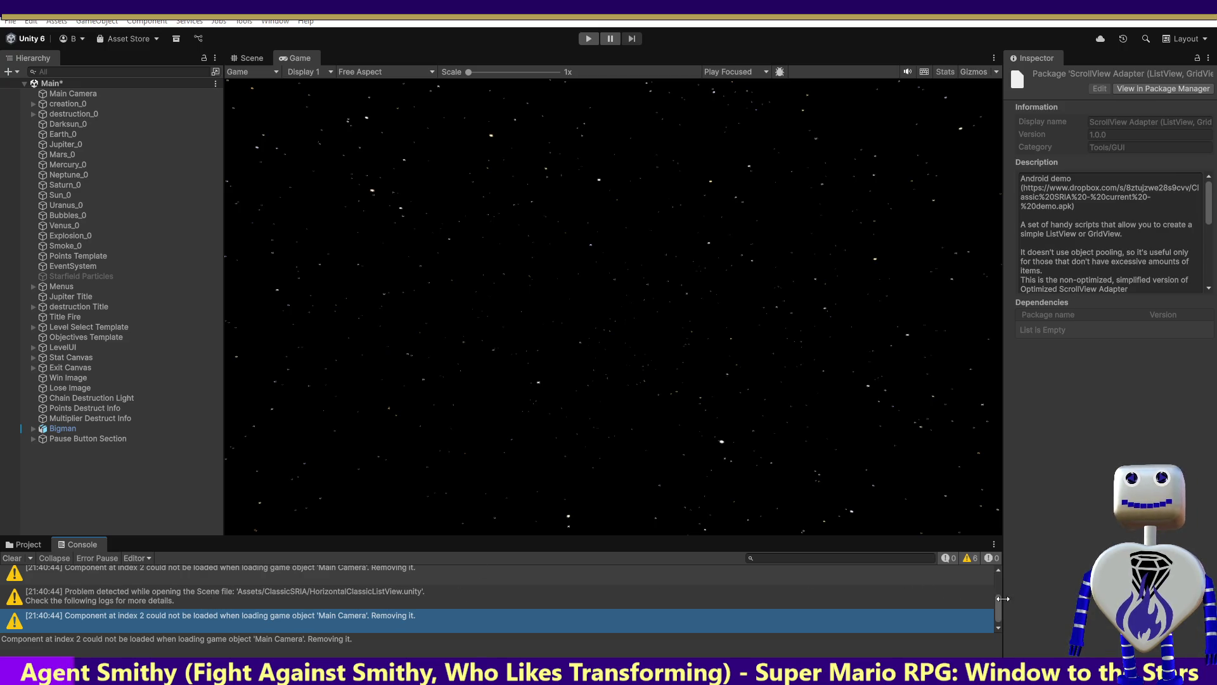
Select the latest Main Camera warning, then show the ClassicSRIA folder contents in the Project assets.
mouse_move(991, 613)
mouse_down()
mouse_move(995, 587)
mouse_move(998, 615)
mouse_up()
click(986, 620)
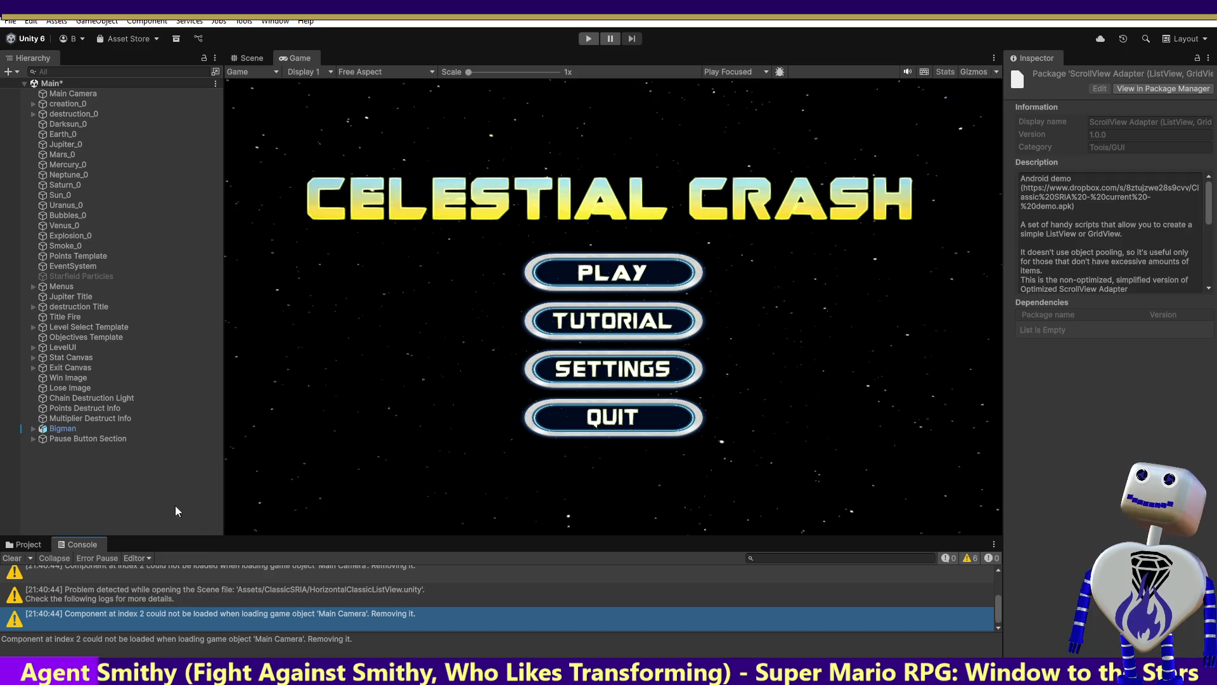
click(32, 544)
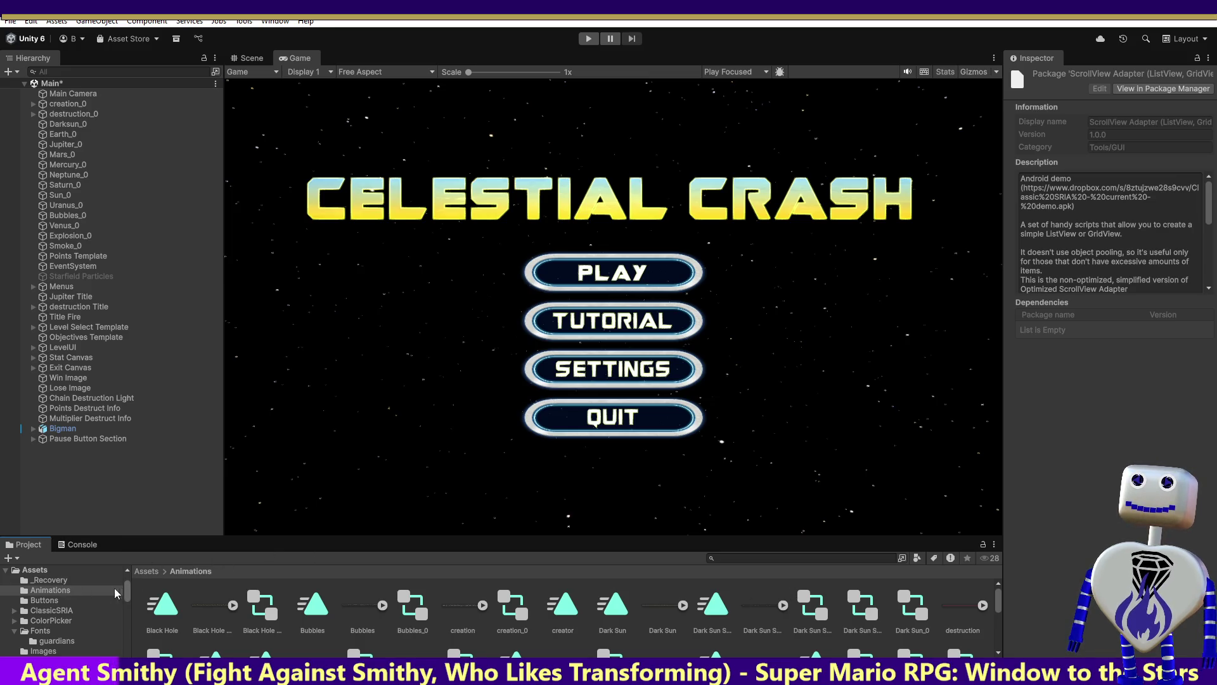
click(68, 610)
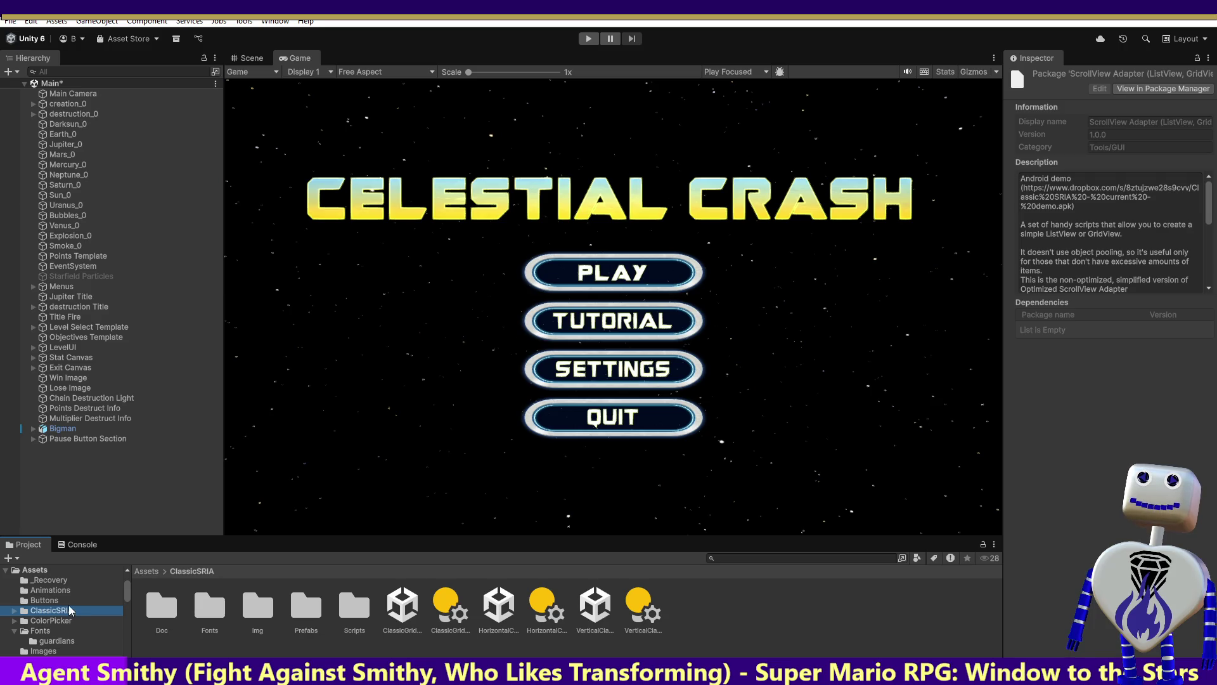
drag(127, 592, 127, 611)
click(14, 612)
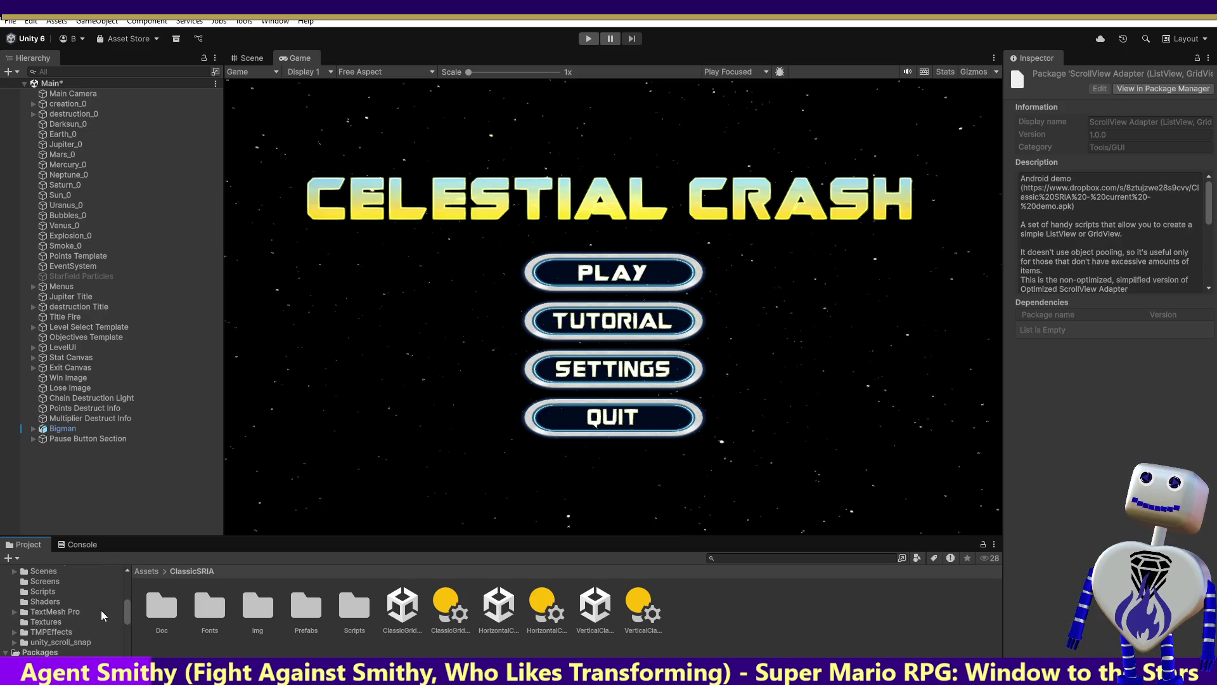
mouse_move(126, 610)
mouse_down()
mouse_move(127, 622)
mouse_move(123, 596)
mouse_up()
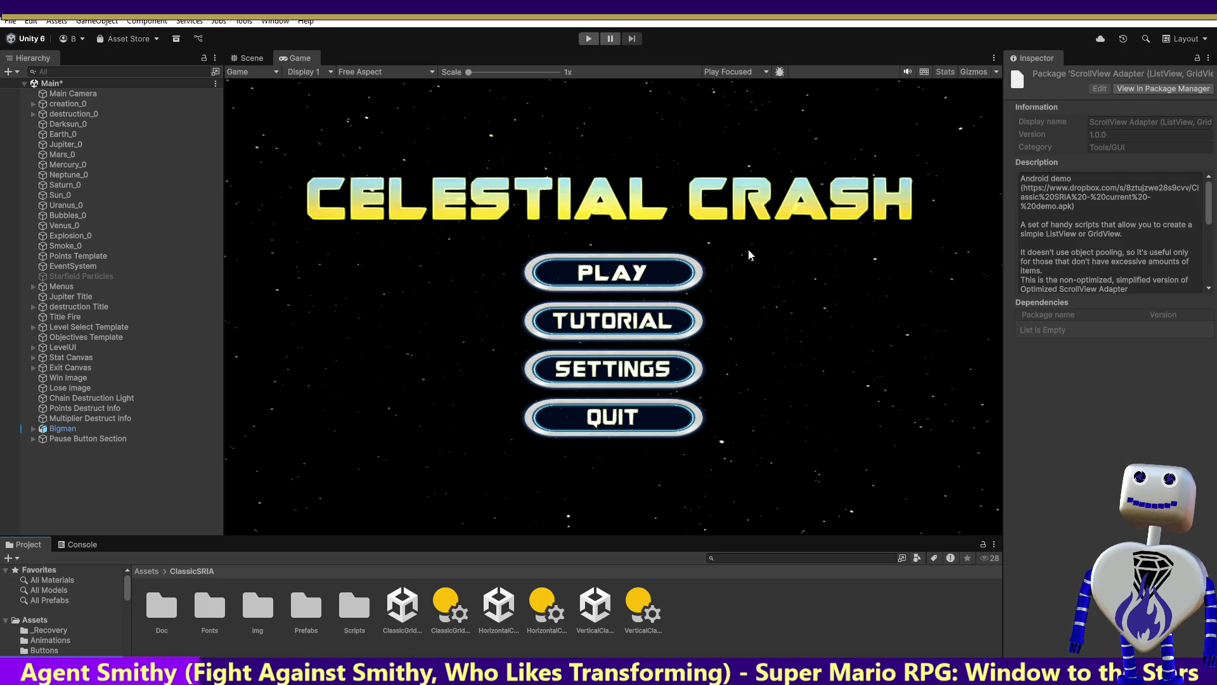
Open ClassicSRIA's Doc folder, select the Instructions document, then switch to MainController.cs.
click(259, 23)
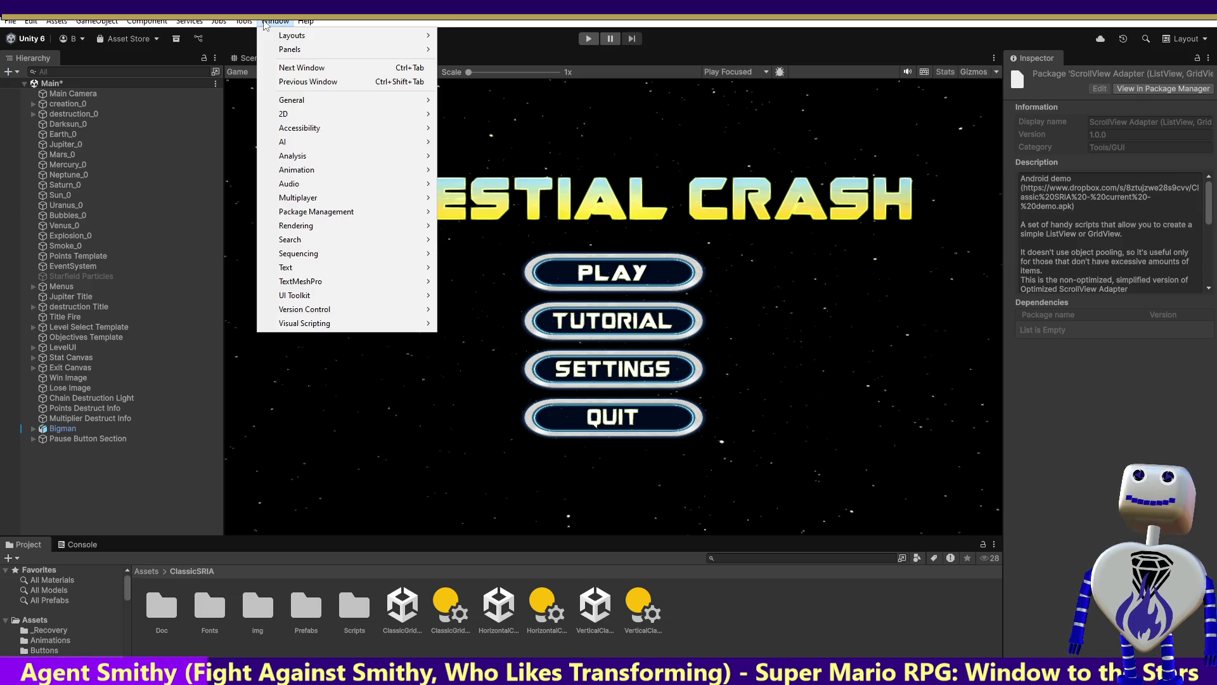
click(198, 641)
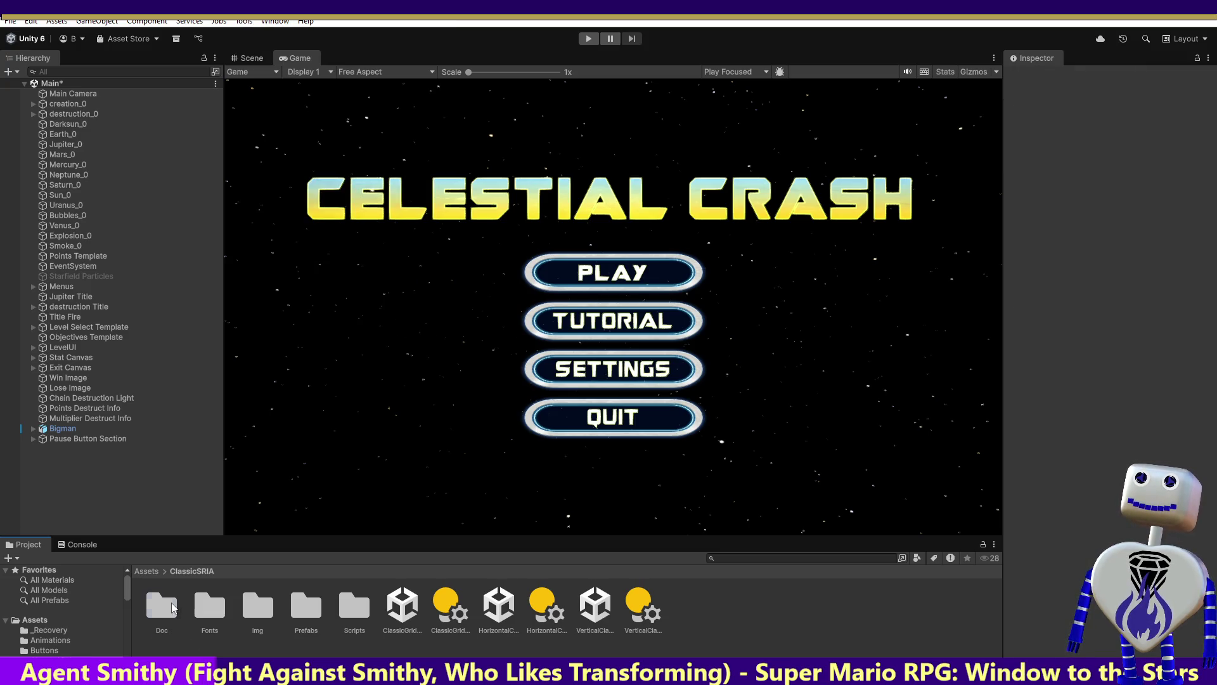
double_click(166, 606)
click(172, 603)
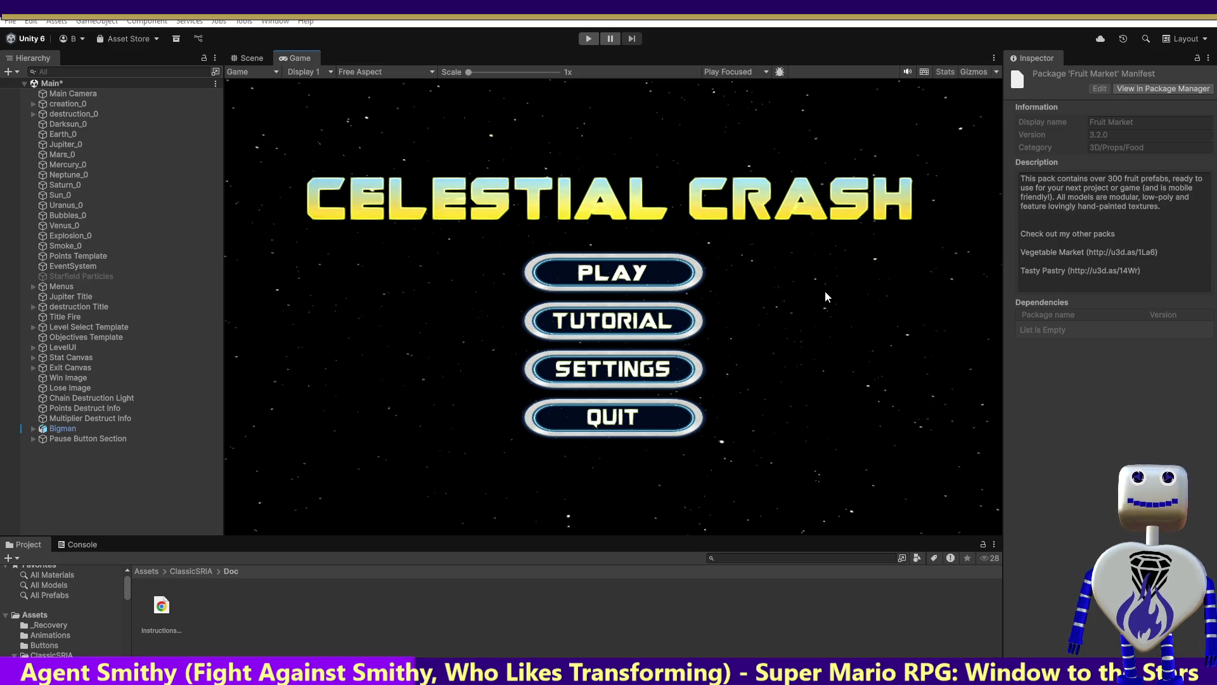
key(alt+Tab)
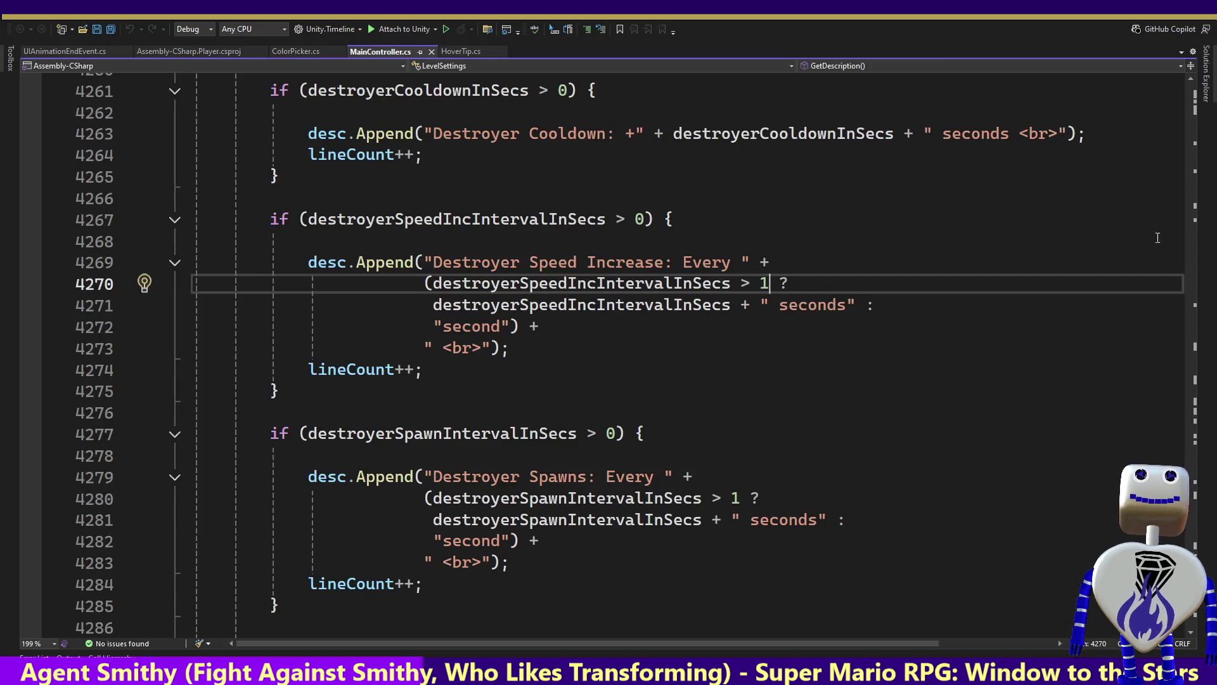
Scroll through GetDescription to review the Creators, Destroyers and speed multiplier lines.
scroll(608, 355, up, 12)
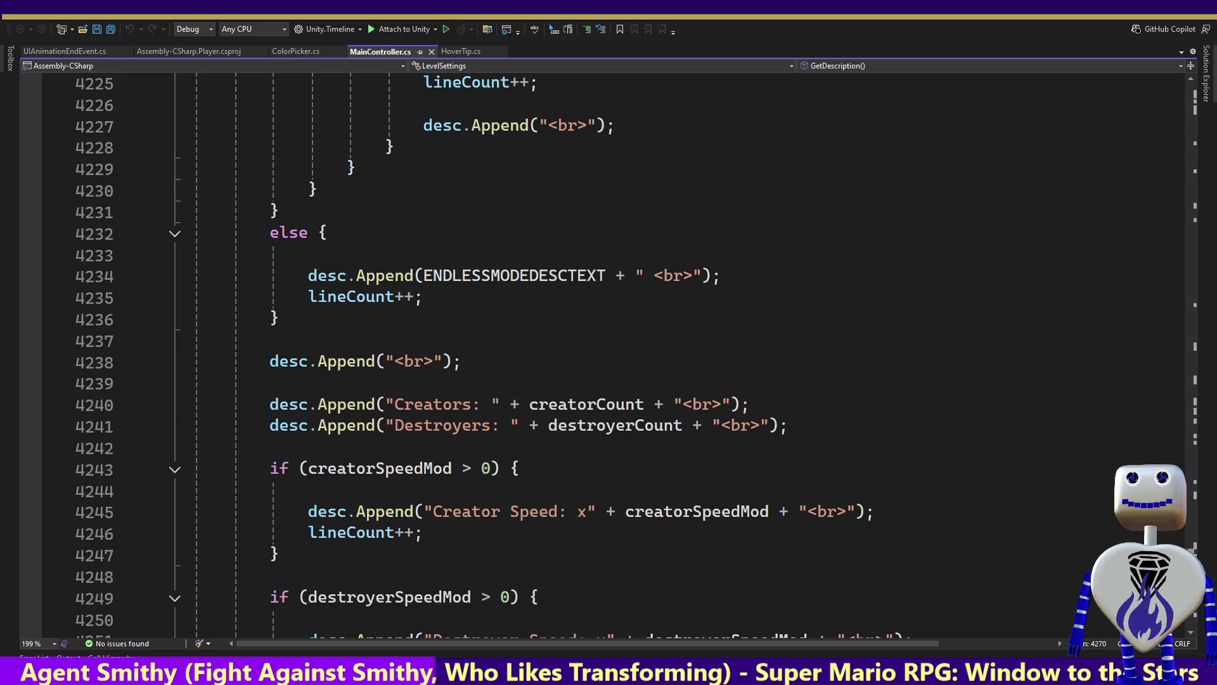
scroll(609, 355, up, 6)
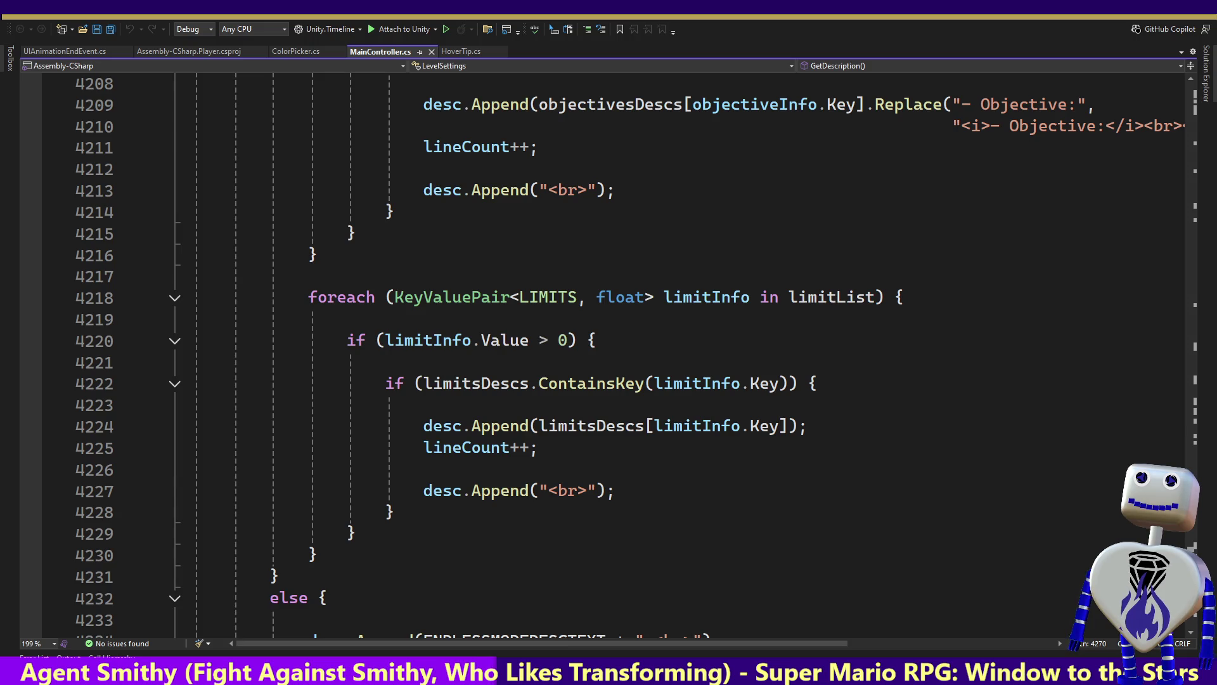
scroll(609, 355, down, 5)
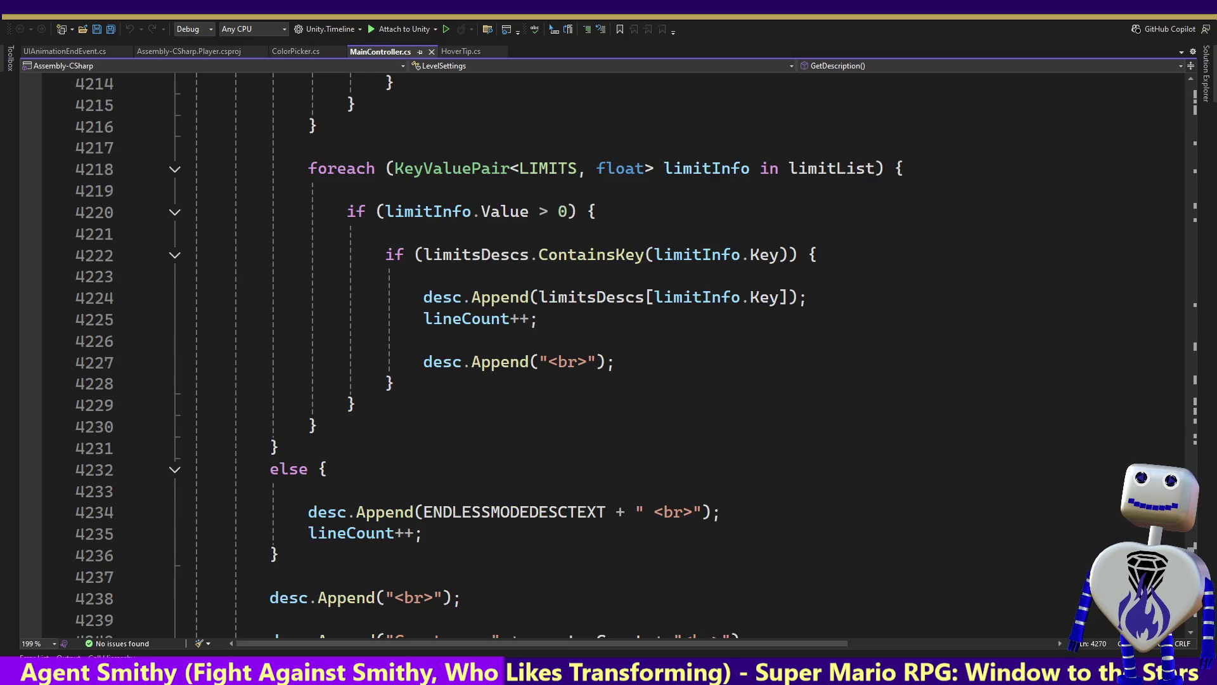
scroll(609, 355, down, 3)
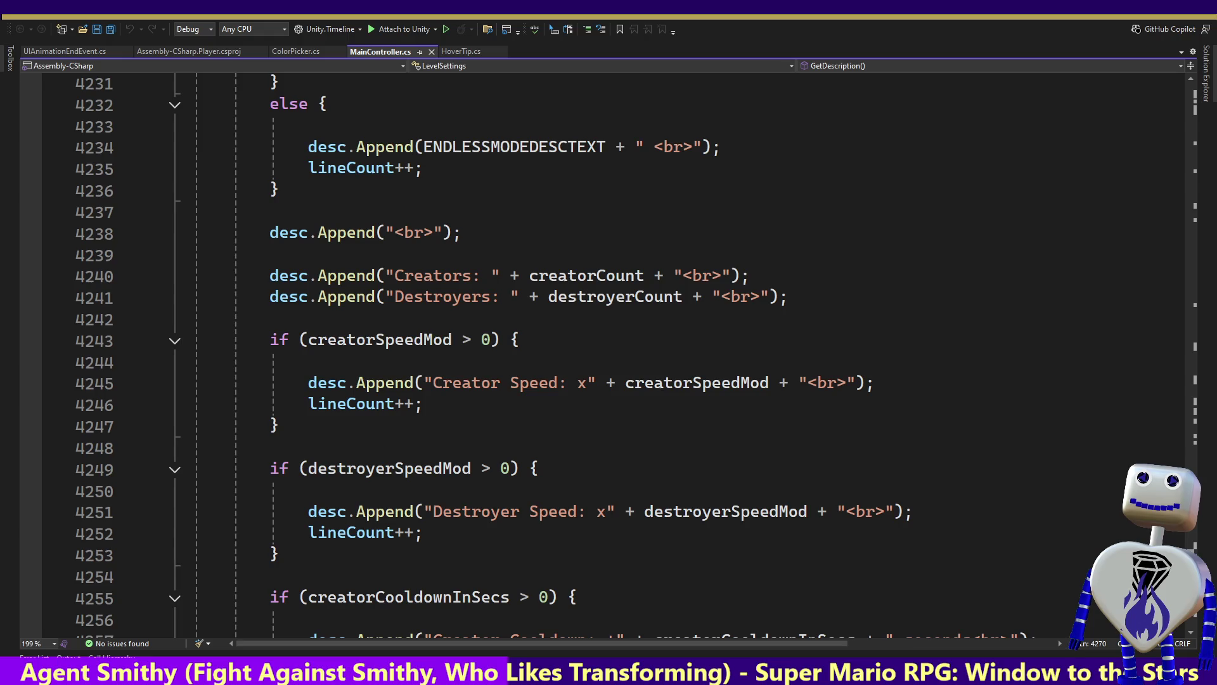
scroll(609, 355, down, 2)
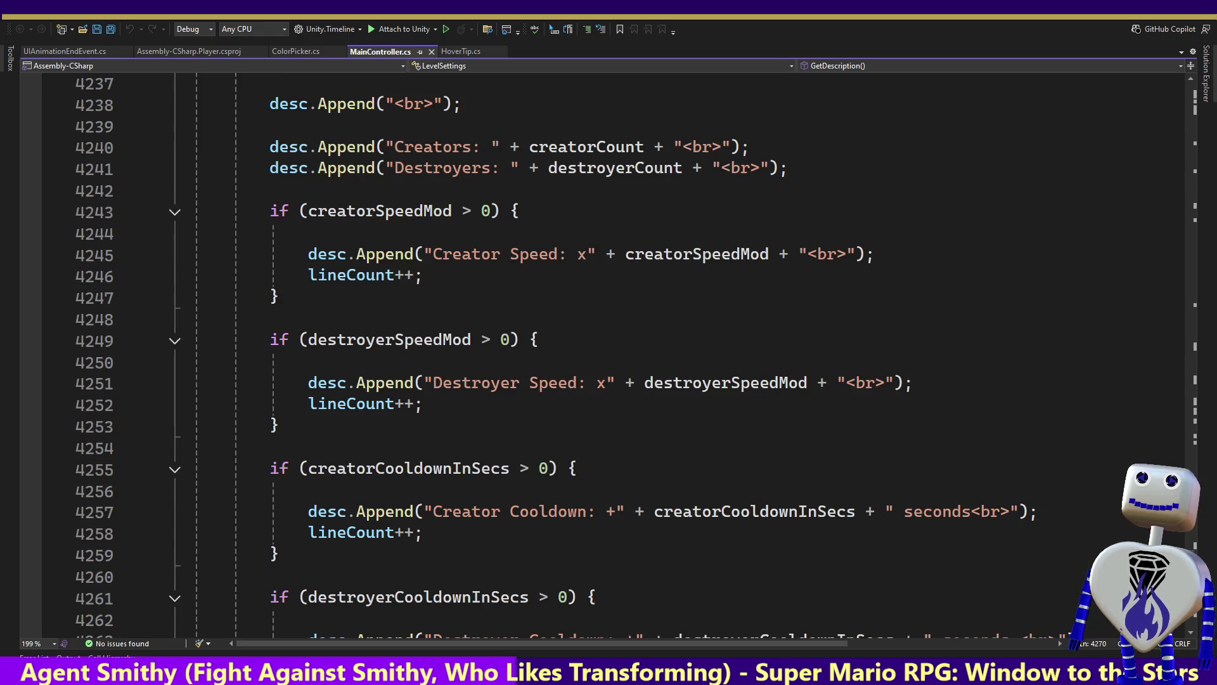
scroll(997, 506, up, 2)
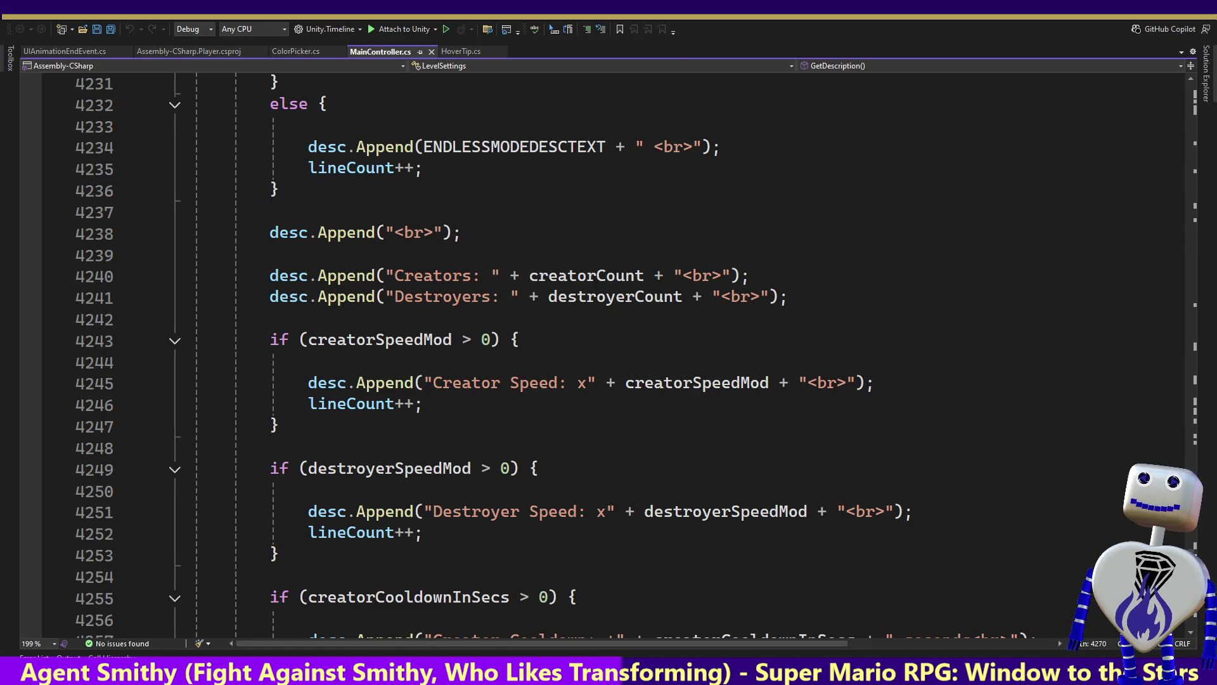
Review the pause, stats and objectives mover setup from line 317, then return to Unity.
drag(1191, 480, 1190, 120)
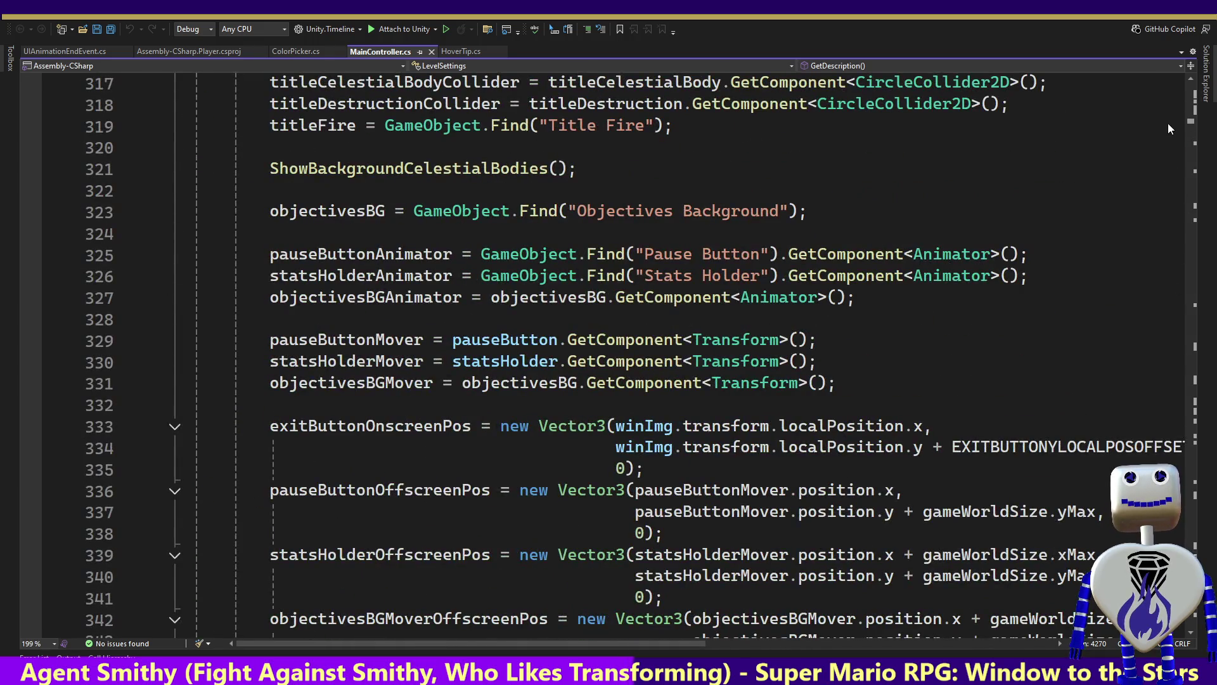
scroll(1168, 127, down, 6)
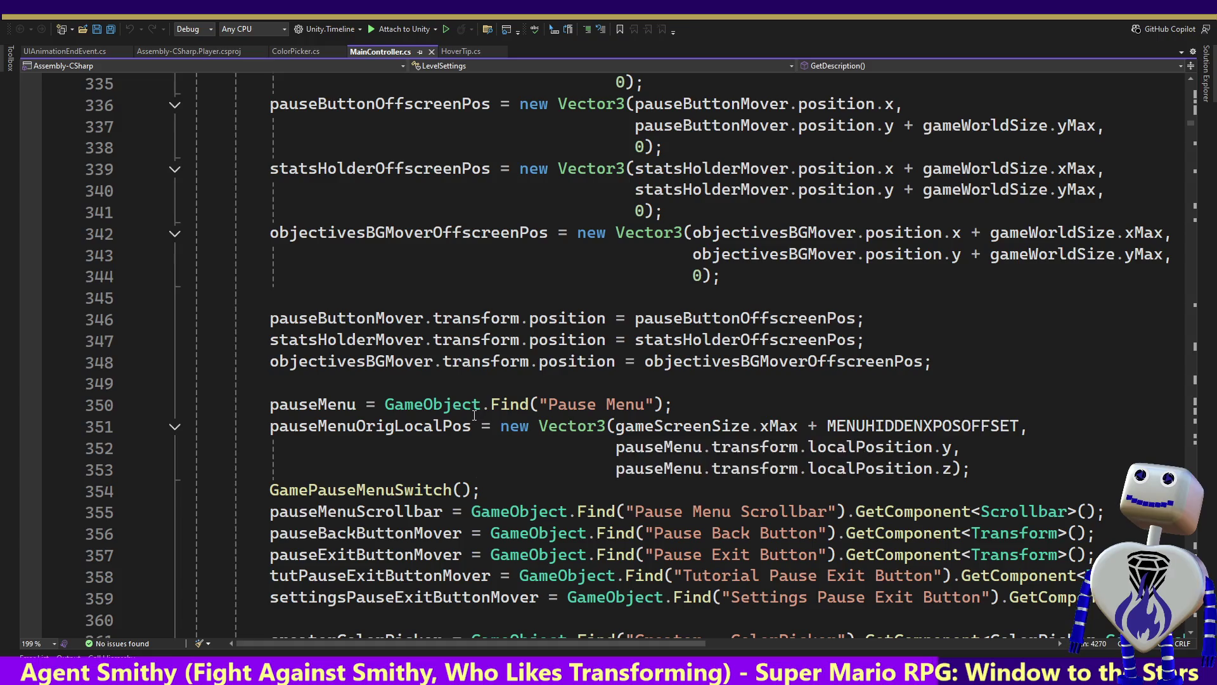
mouse_move(474, 415)
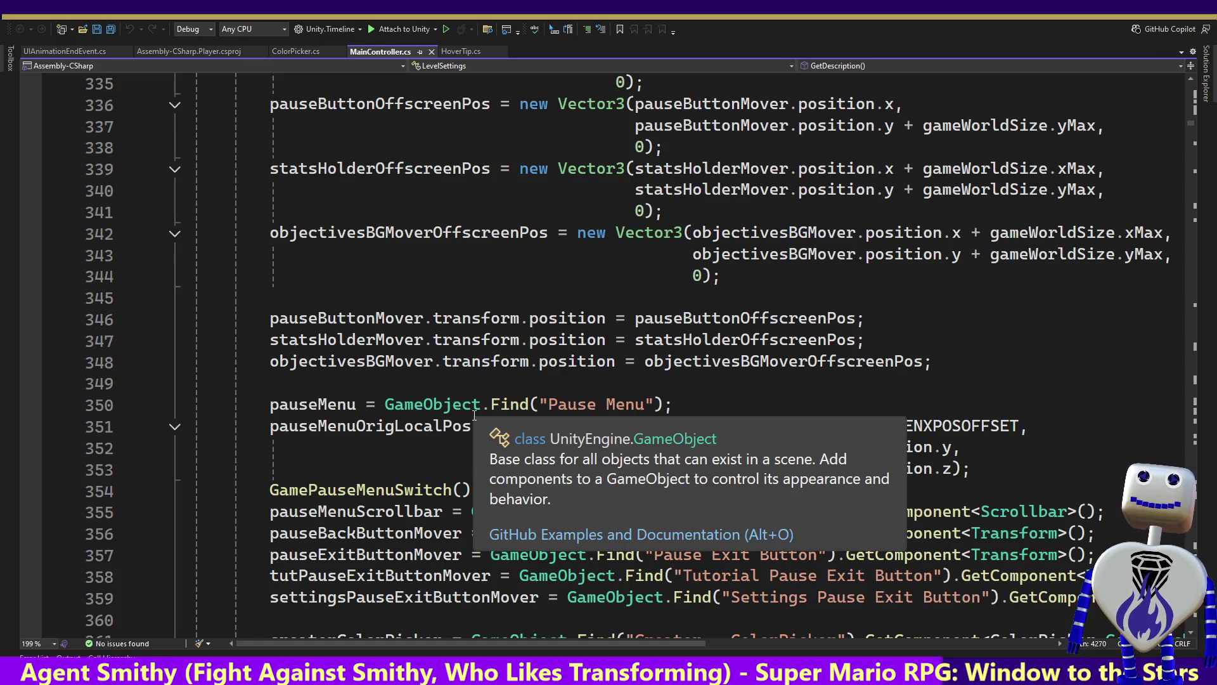
key(alt+Tab)
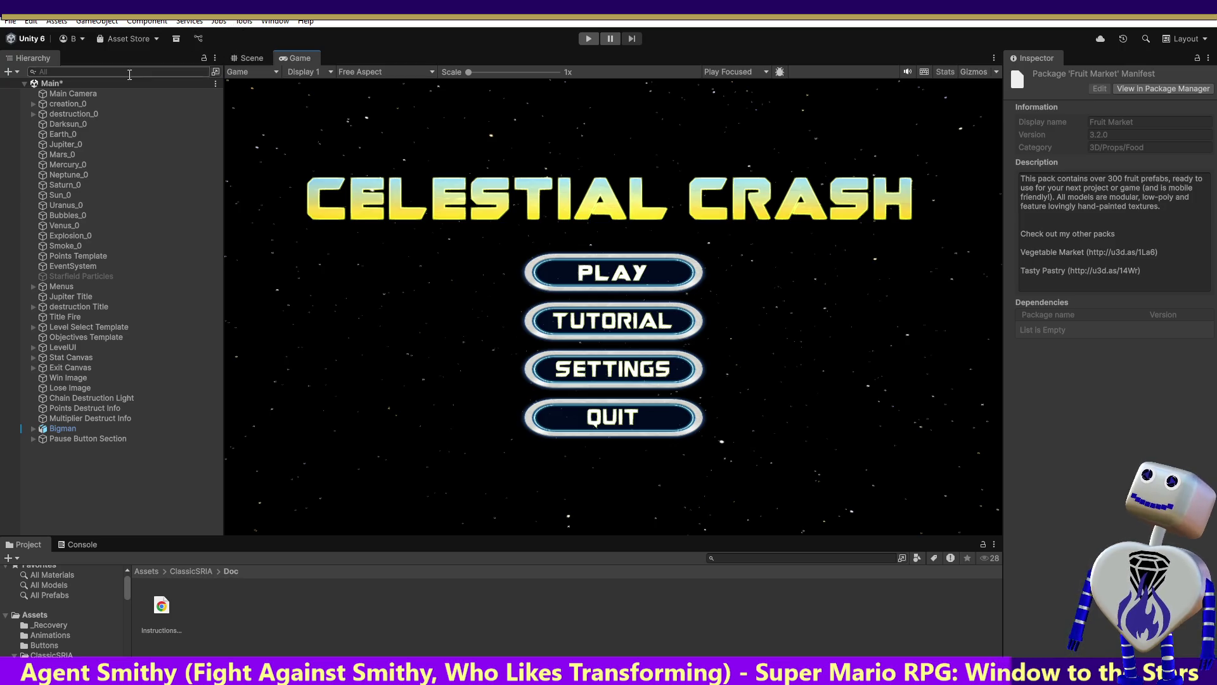
Create a Scroll View via GameObject > UI under Pause Button Canvas.
click(118, 22)
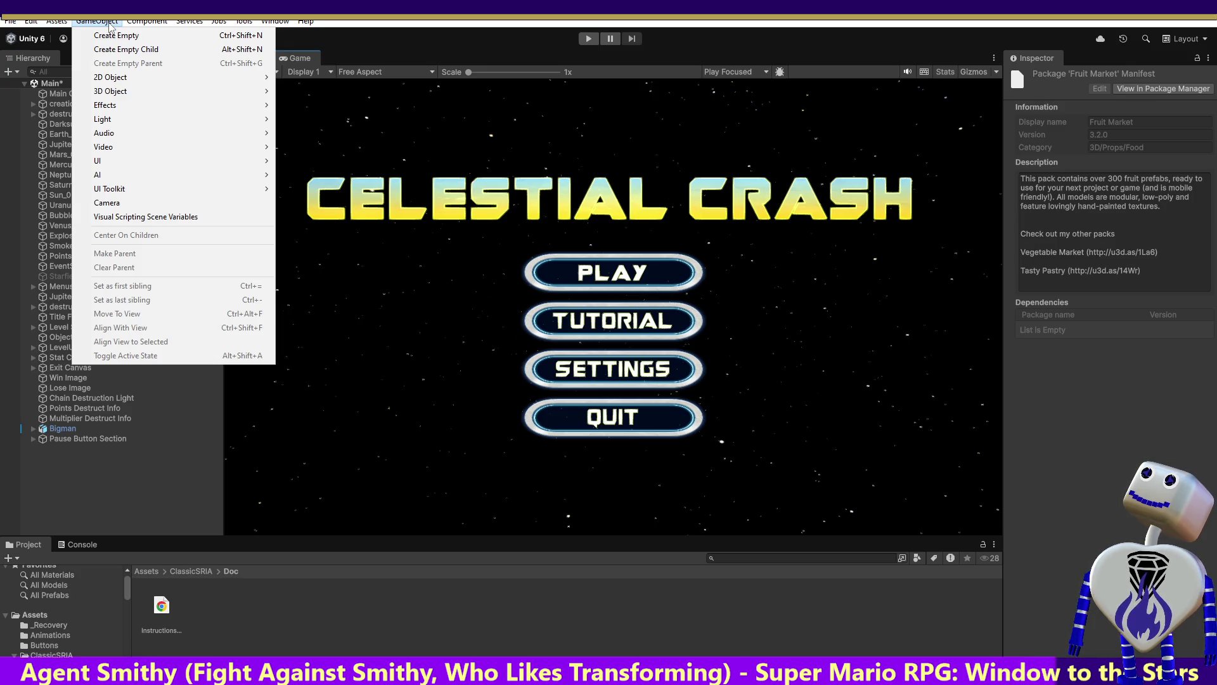
click(43, 59)
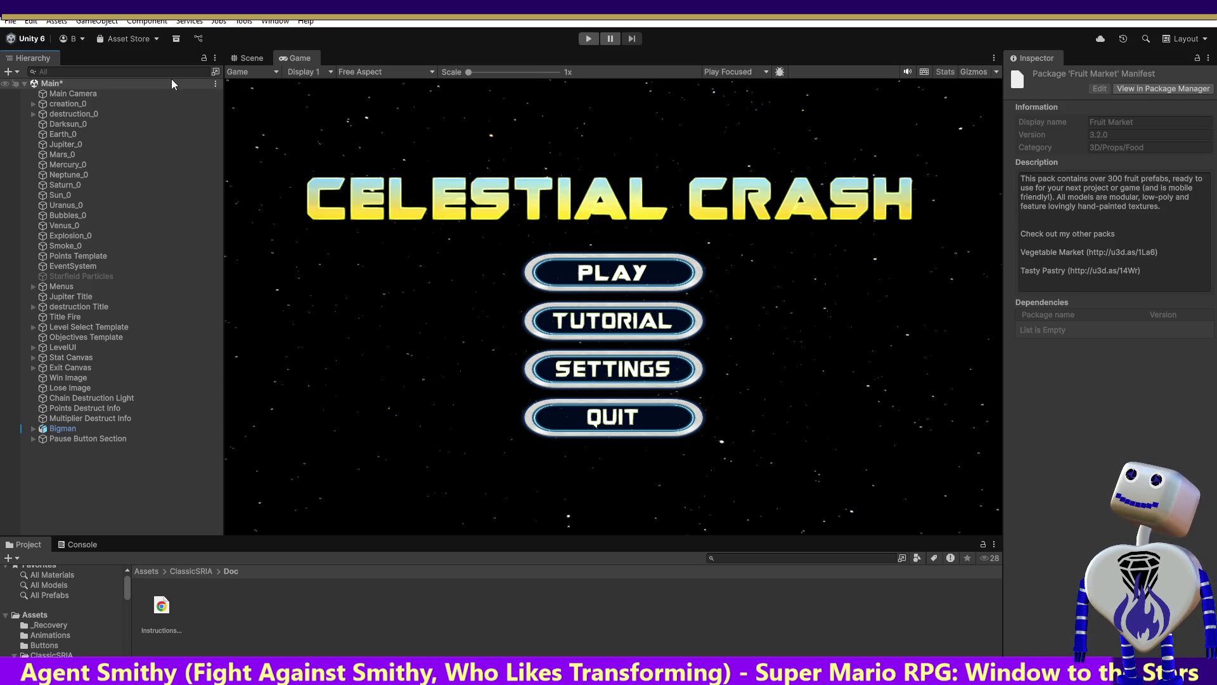
click(96, 21)
mouse_move(124, 165)
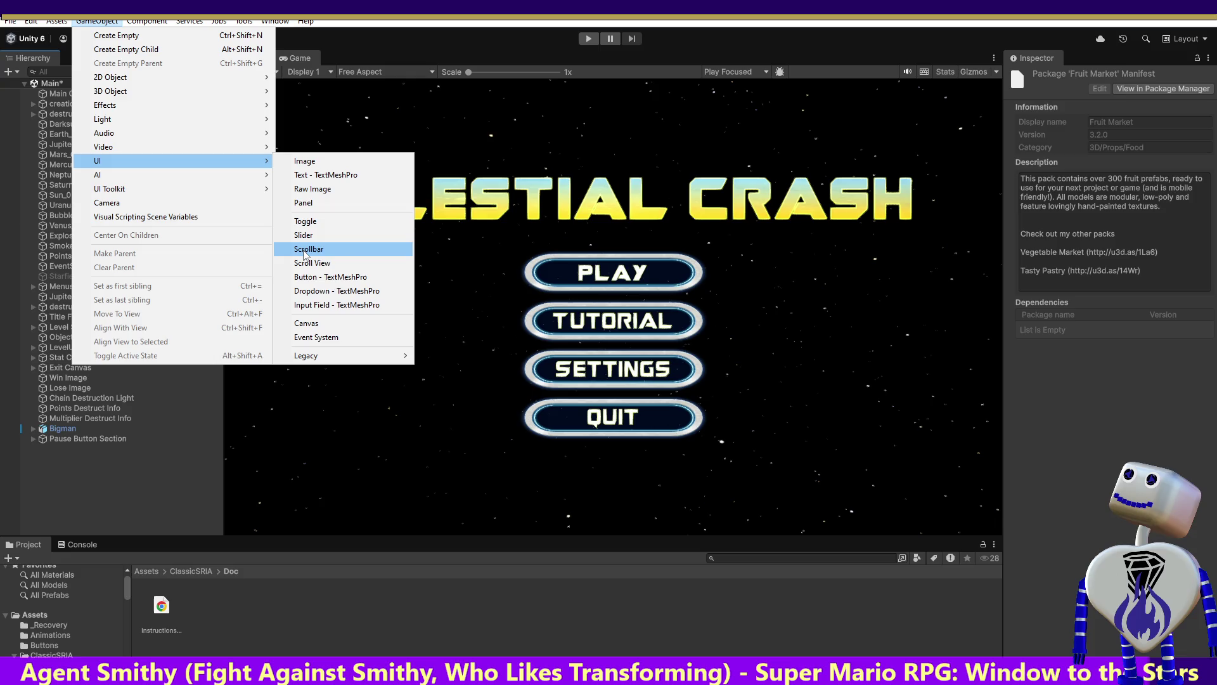
click(303, 264)
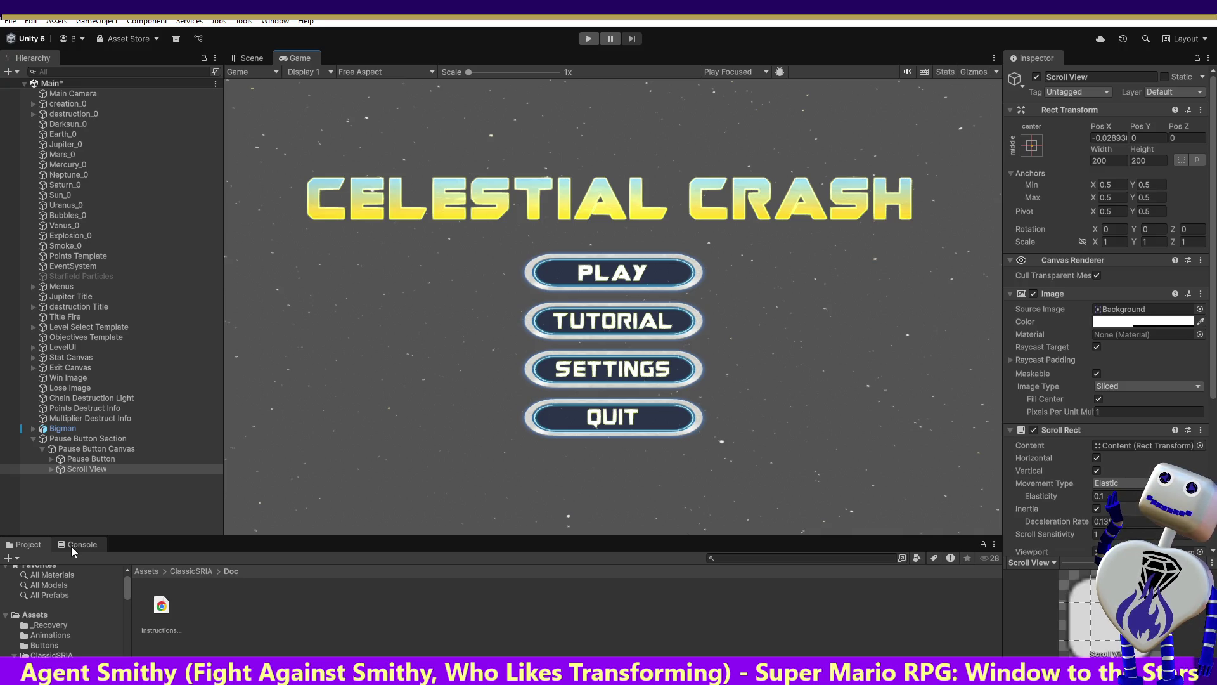
Look over the new Scroll View's Scroll Rect settings, then undo it with Ctrl+Z.
scroll(1211, 368, down, 2)
scroll(1211, 368, down, 5)
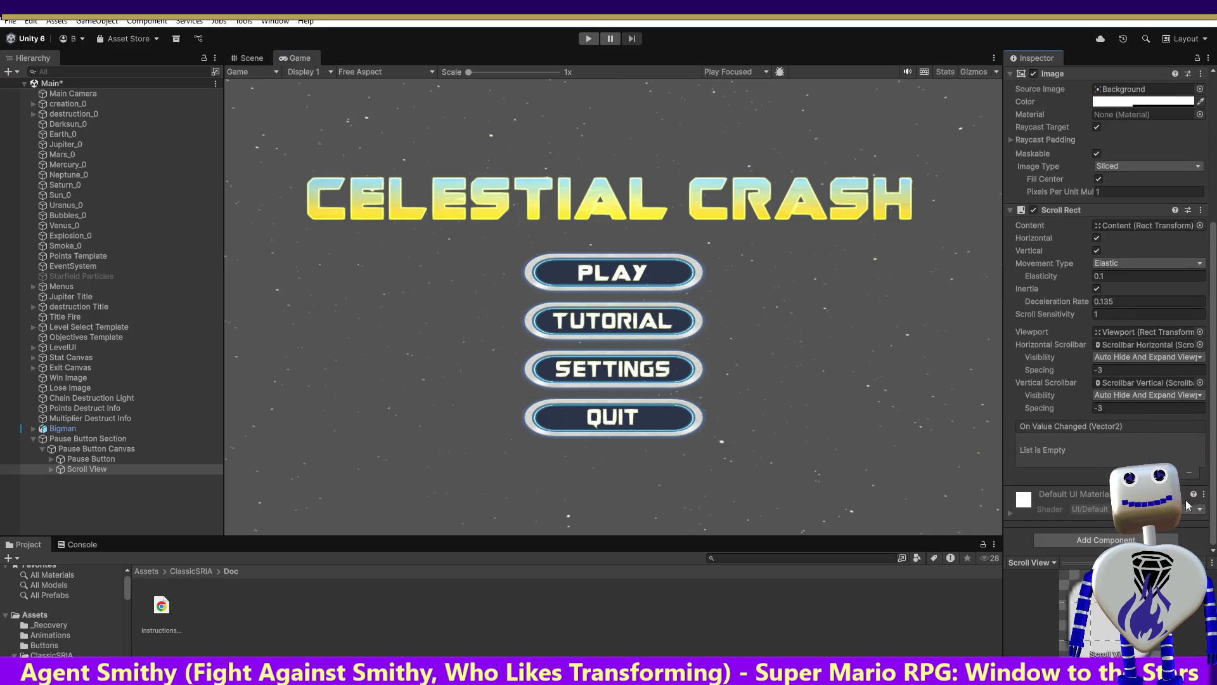
scroll(1190, 444, up, 3)
scroll(1181, 333, up, 1)
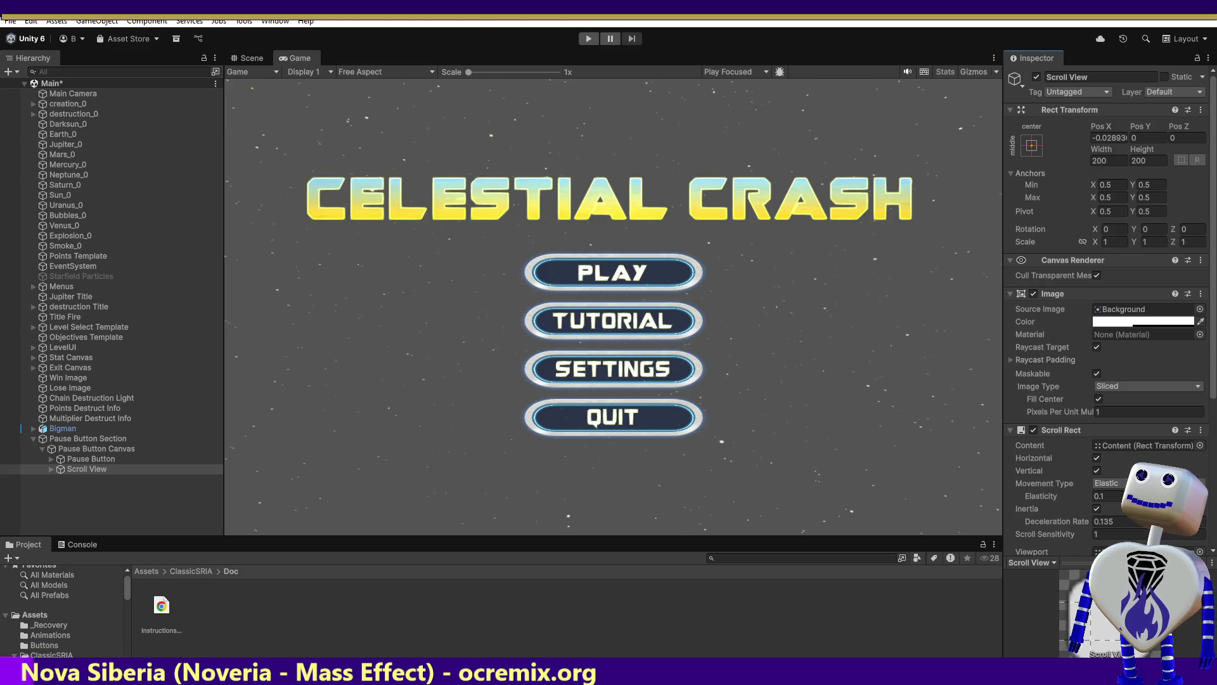
key(ctrl+z)
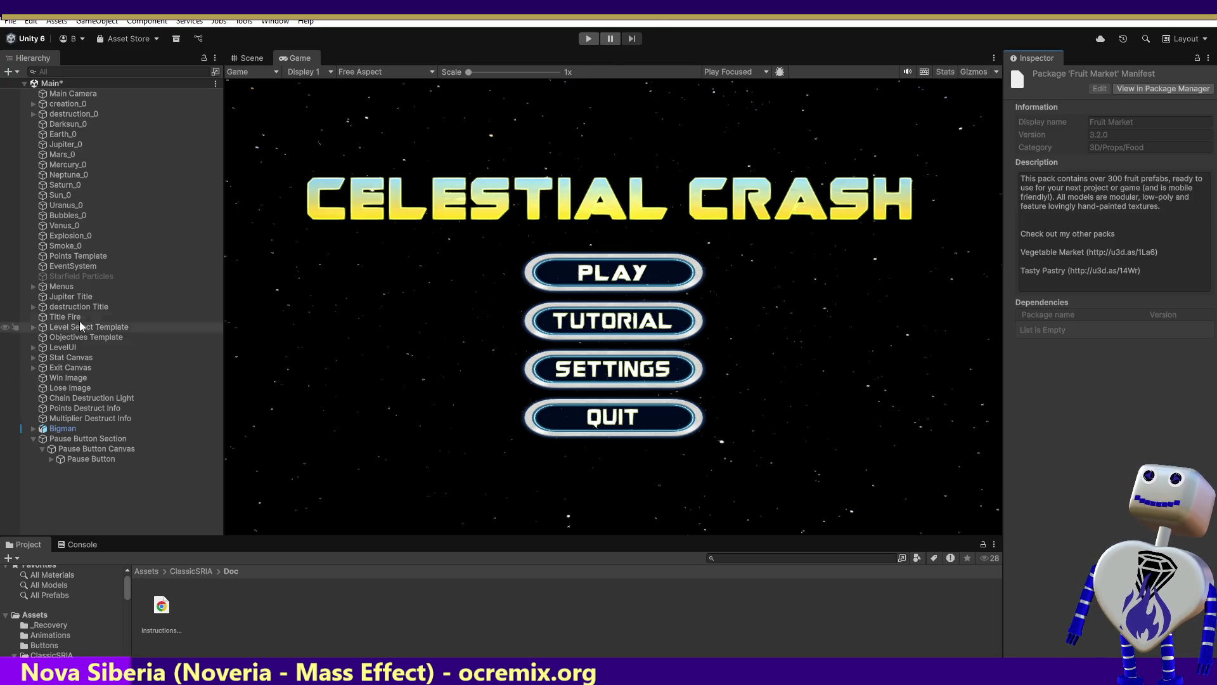
click(32, 286)
click(45, 297)
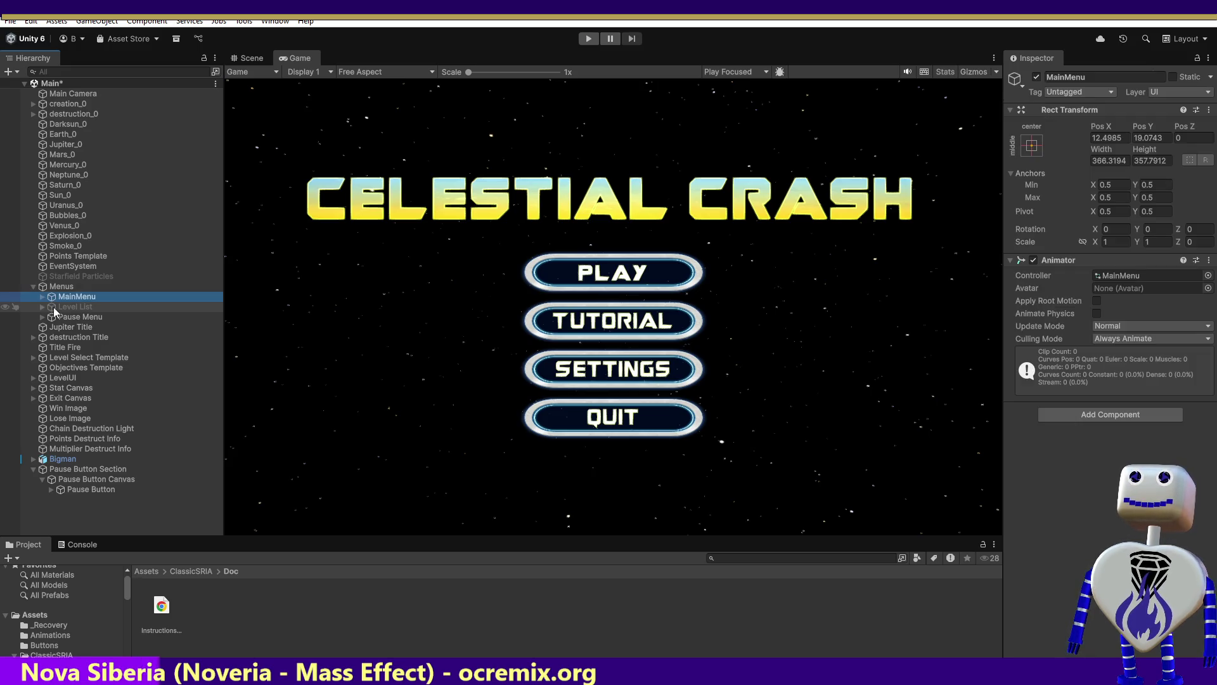
click(63, 307)
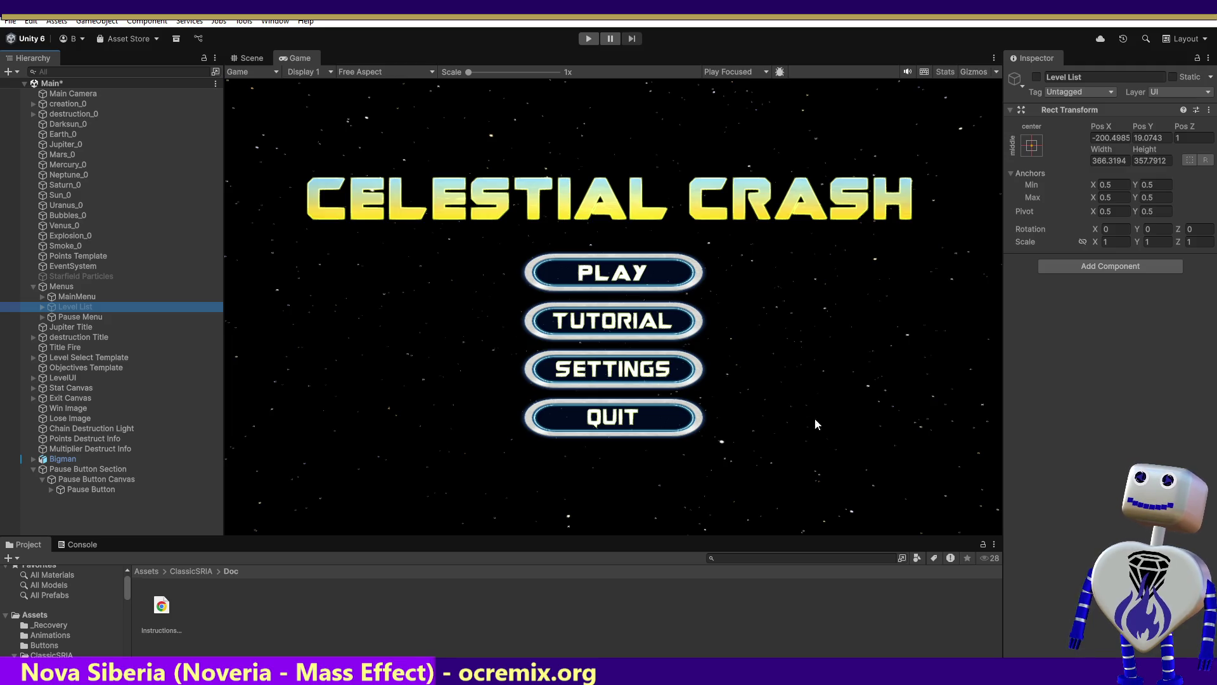
Inspect BackButton, Level Info Container, GameDisc, Choose Level Text, Level List Container and Level List.
click(42, 307)
click(43, 316)
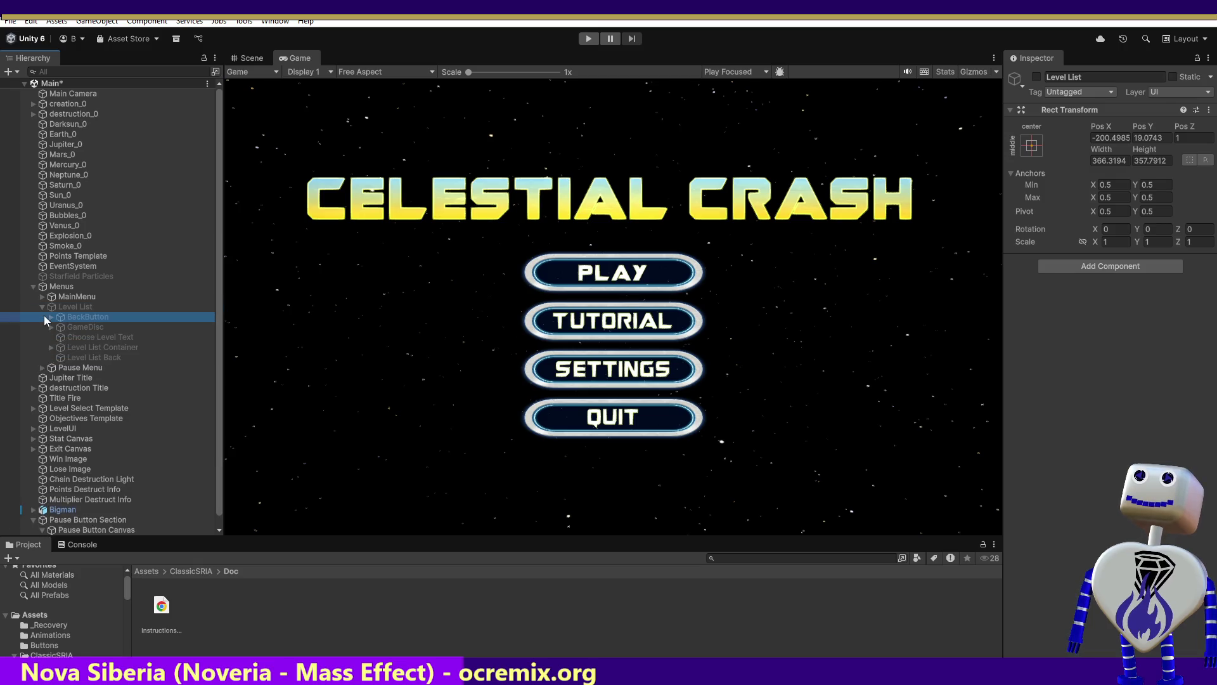
click(51, 326)
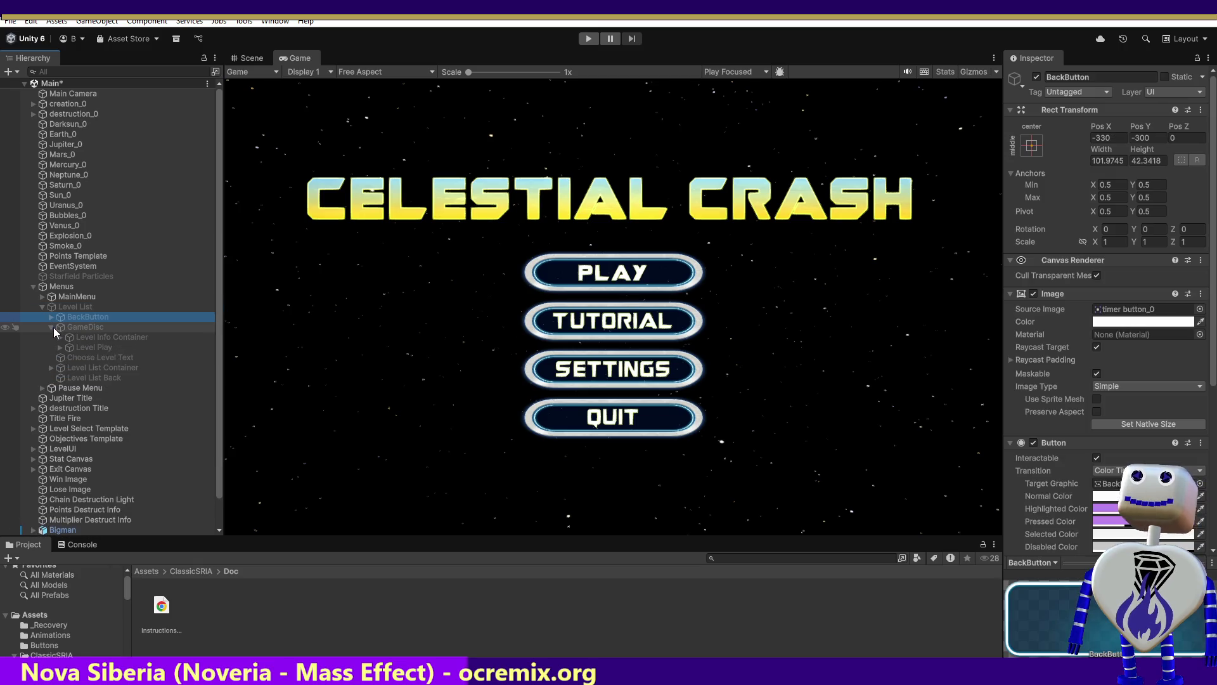
click(92, 339)
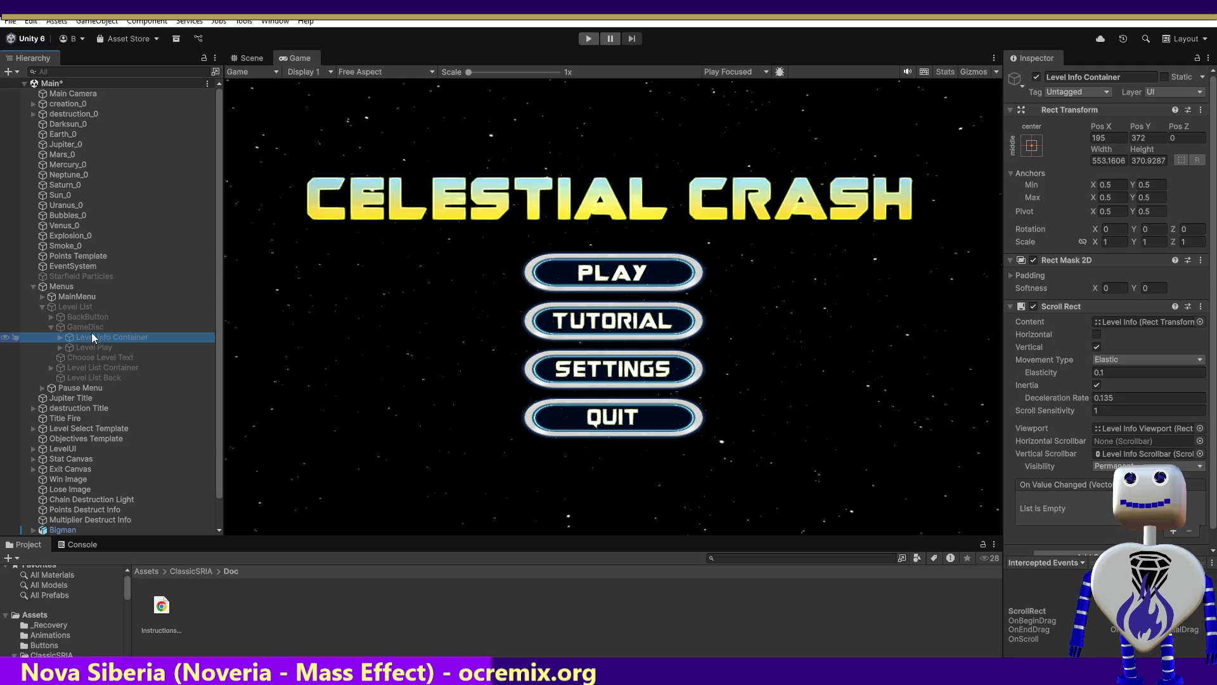
click(95, 327)
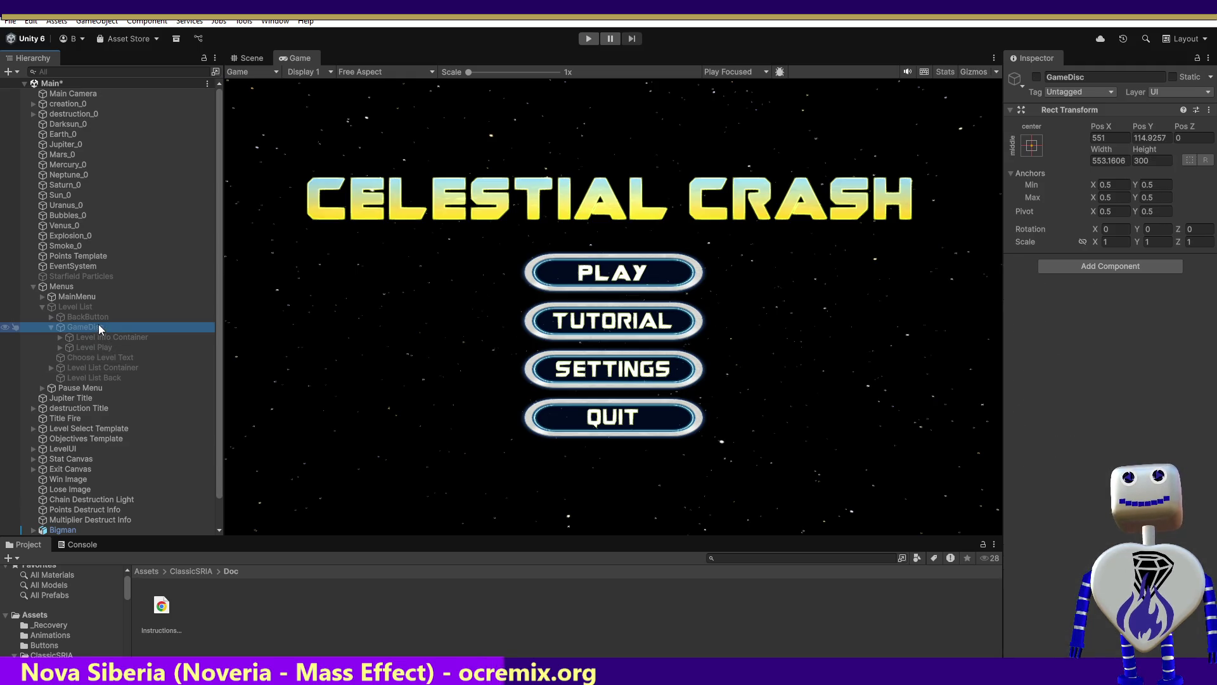
click(99, 358)
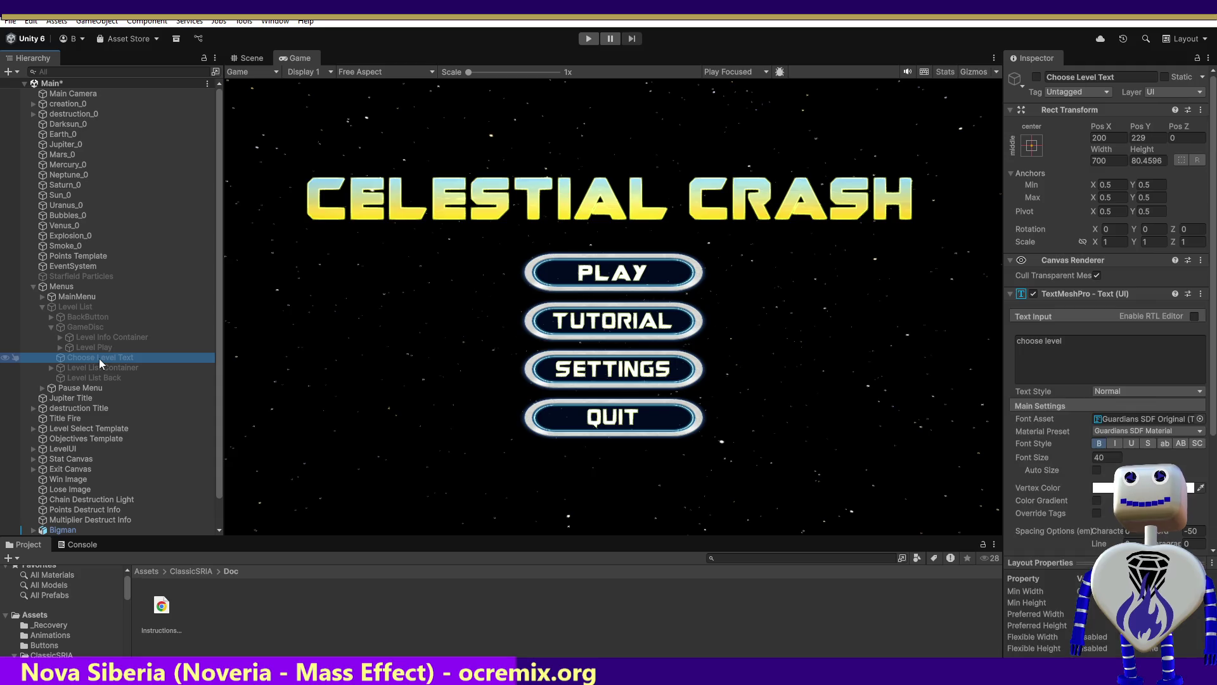
click(95, 367)
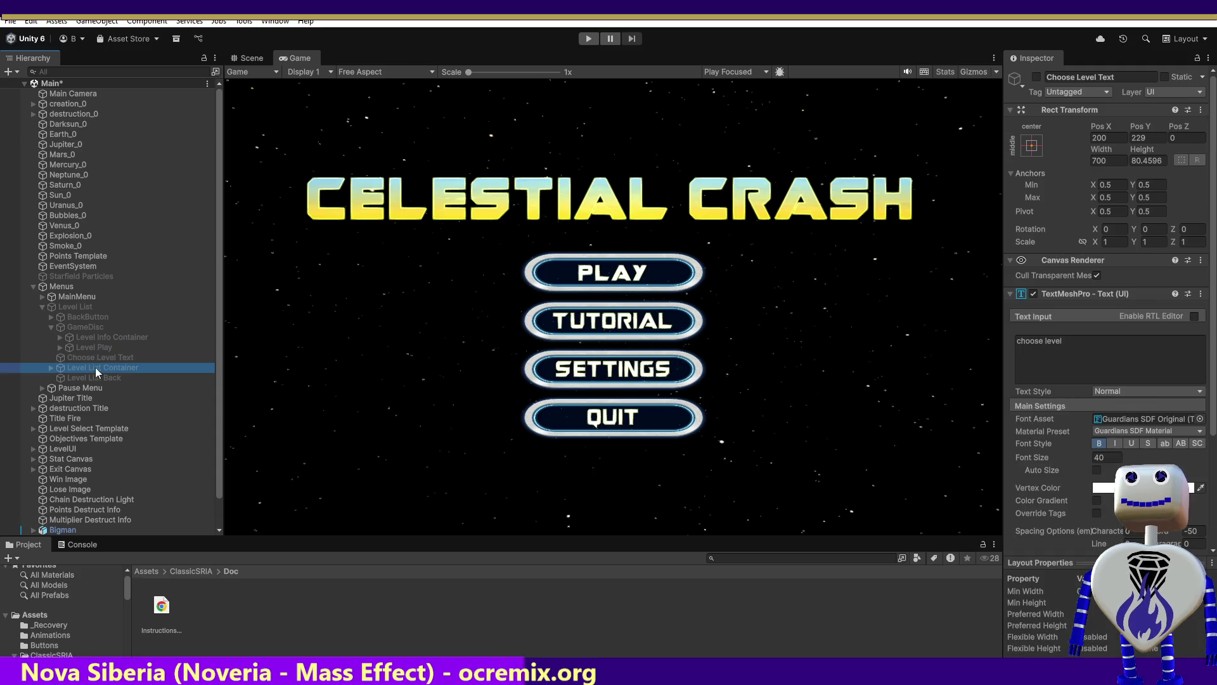
click(81, 305)
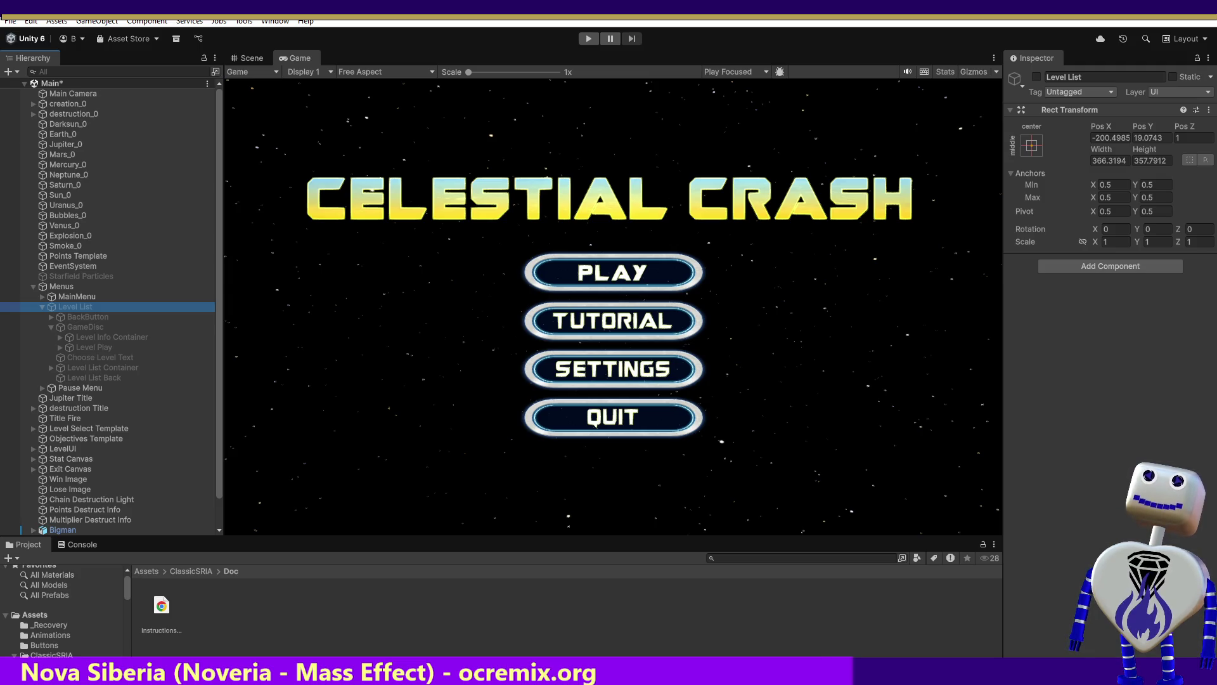
click(569, 492)
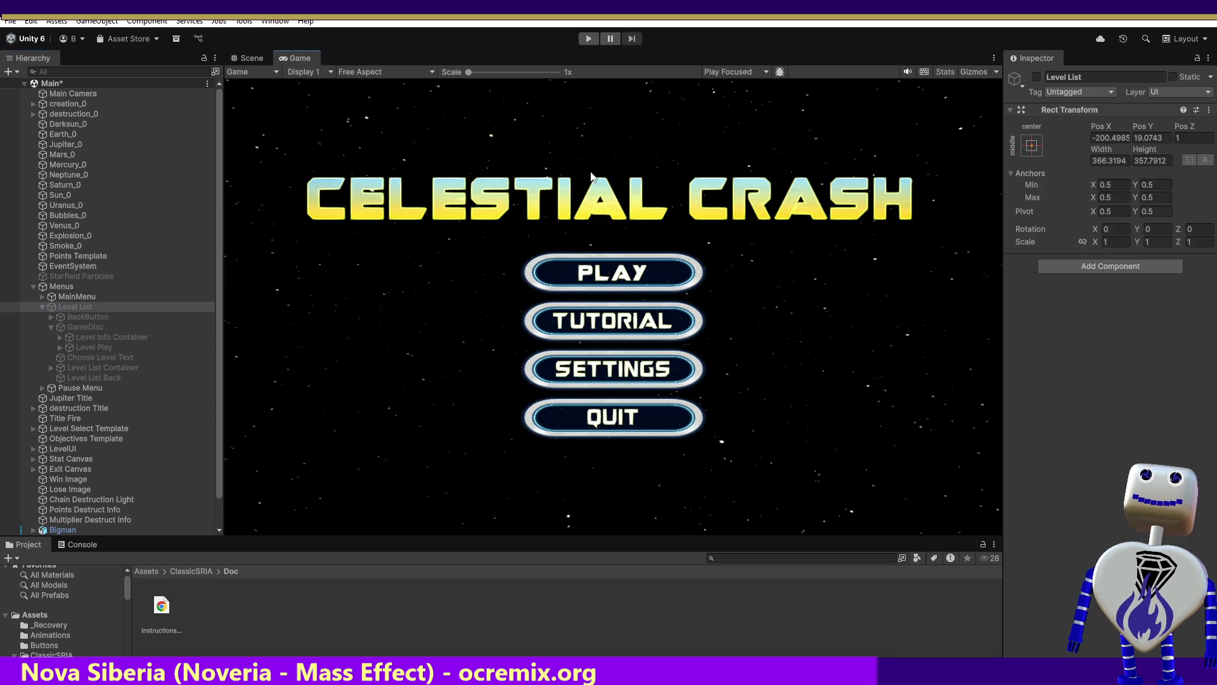
Enter Play mode so the Celestial Crash title menu runs in the Game view.
click(589, 39)
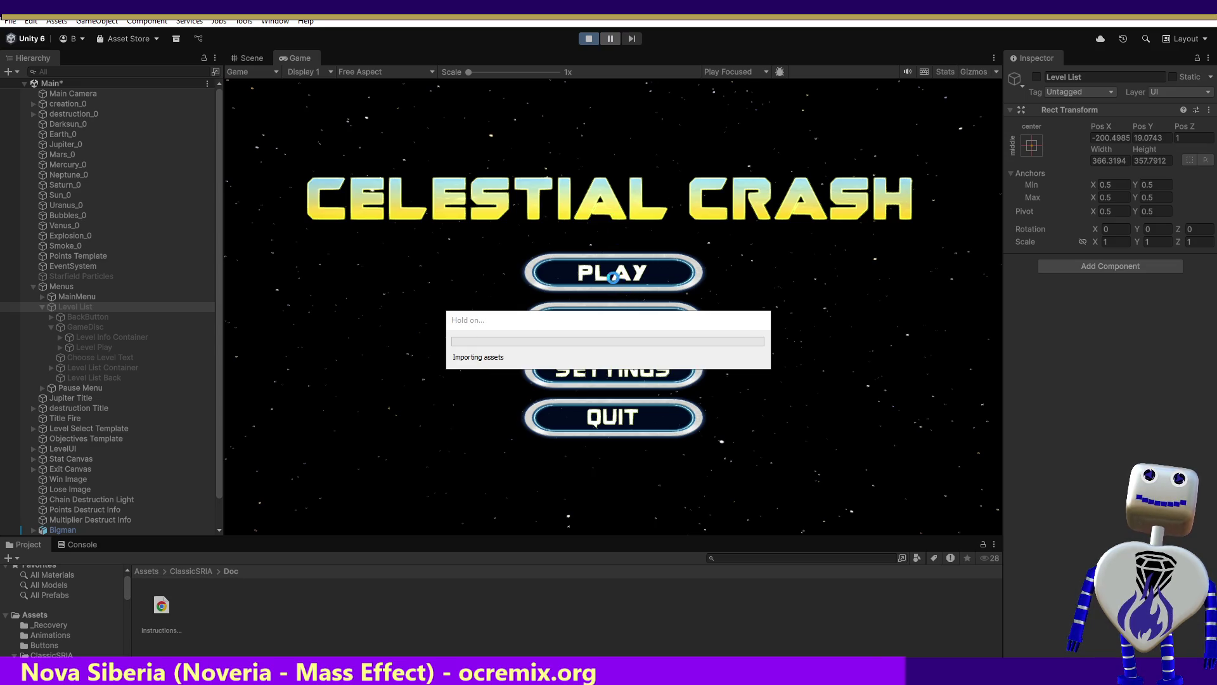
click(534, 272)
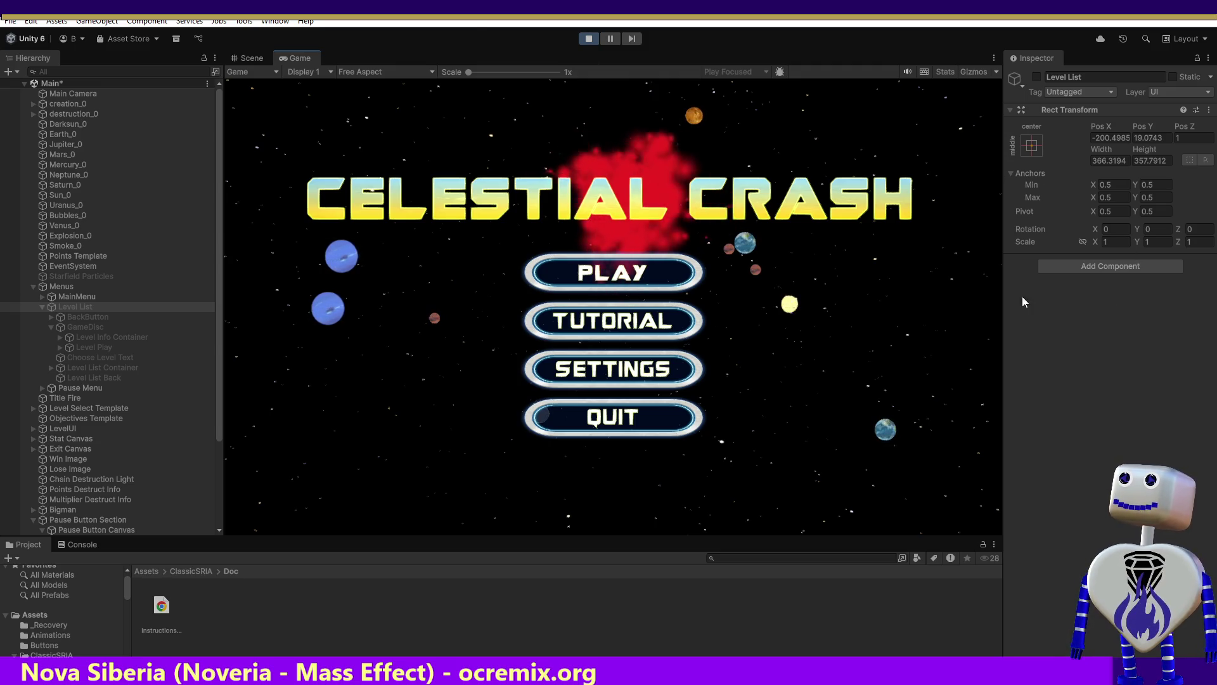
Open the in-game level select, then expand Level List Container and Level List Viewport.
click(659, 265)
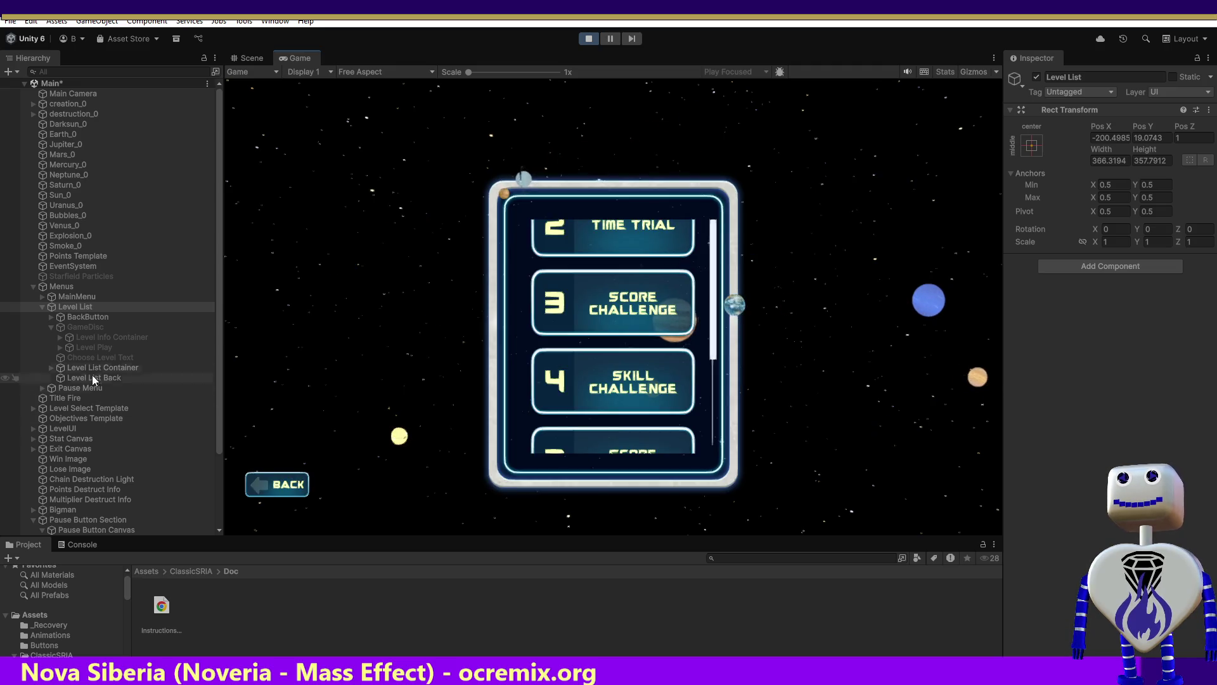
click(87, 317)
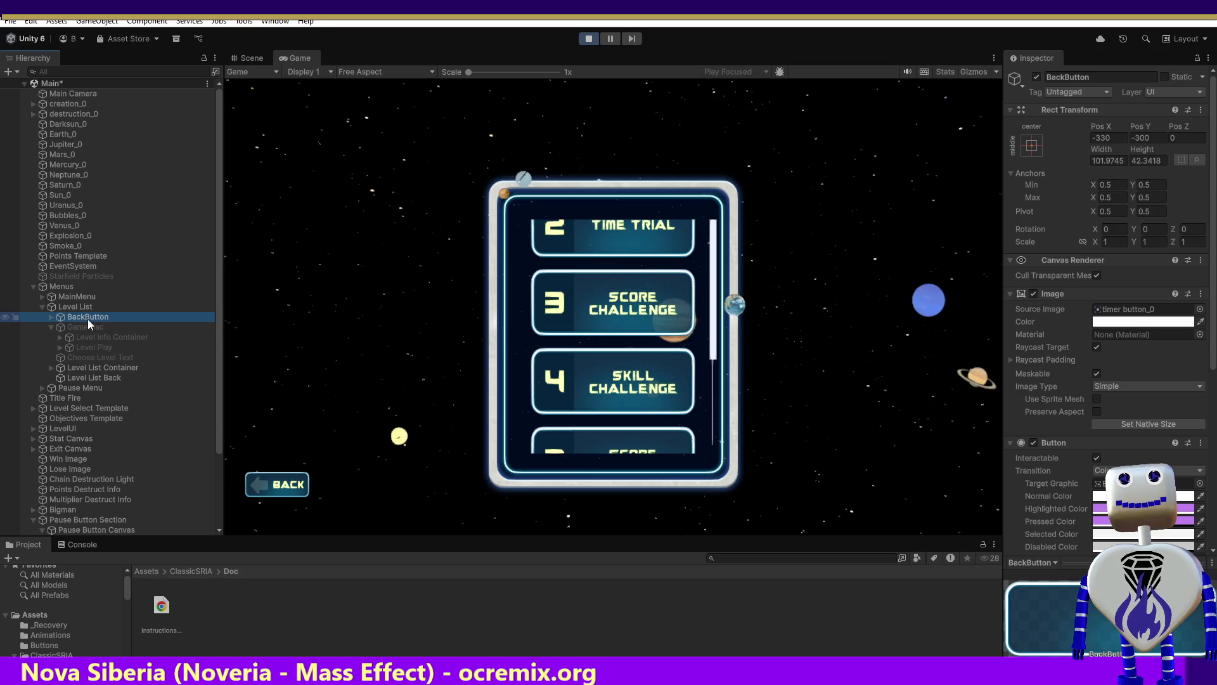
click(81, 367)
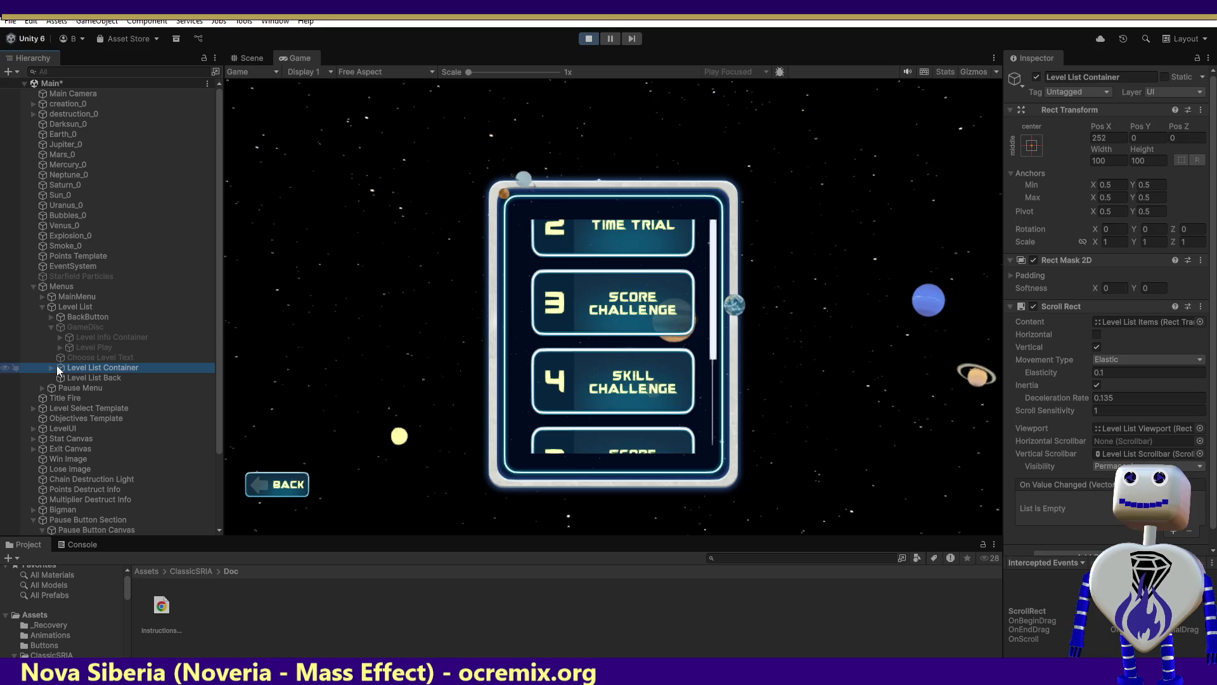
click(51, 366)
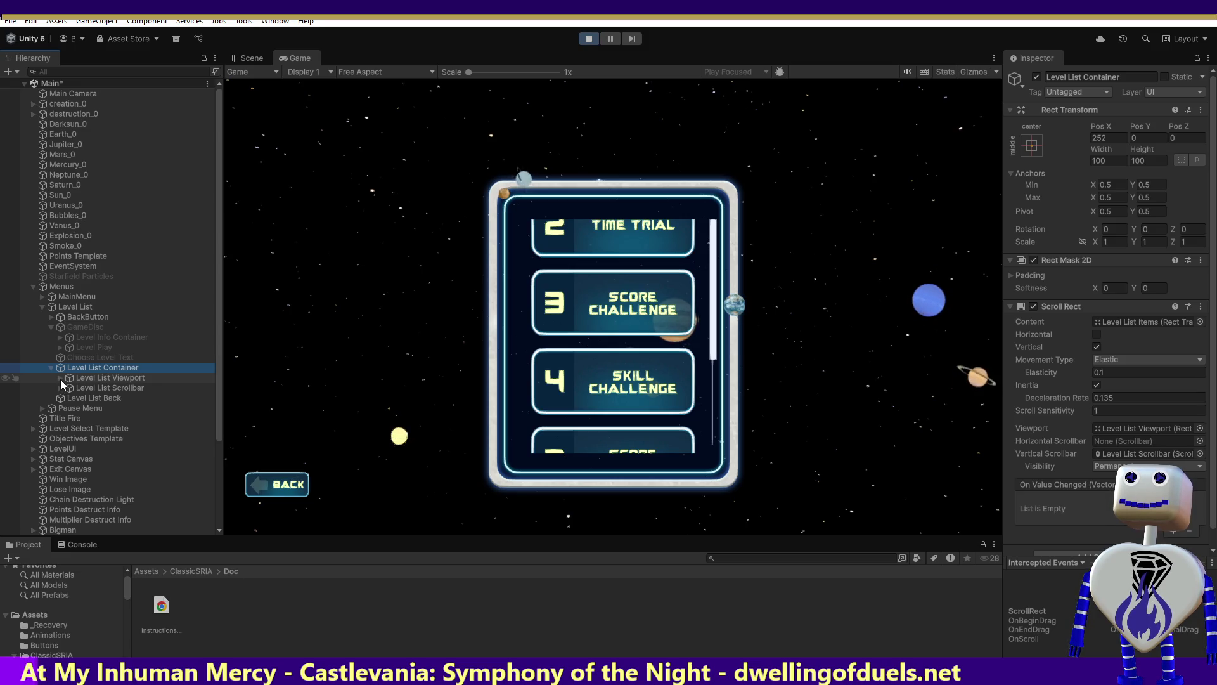
click(59, 379)
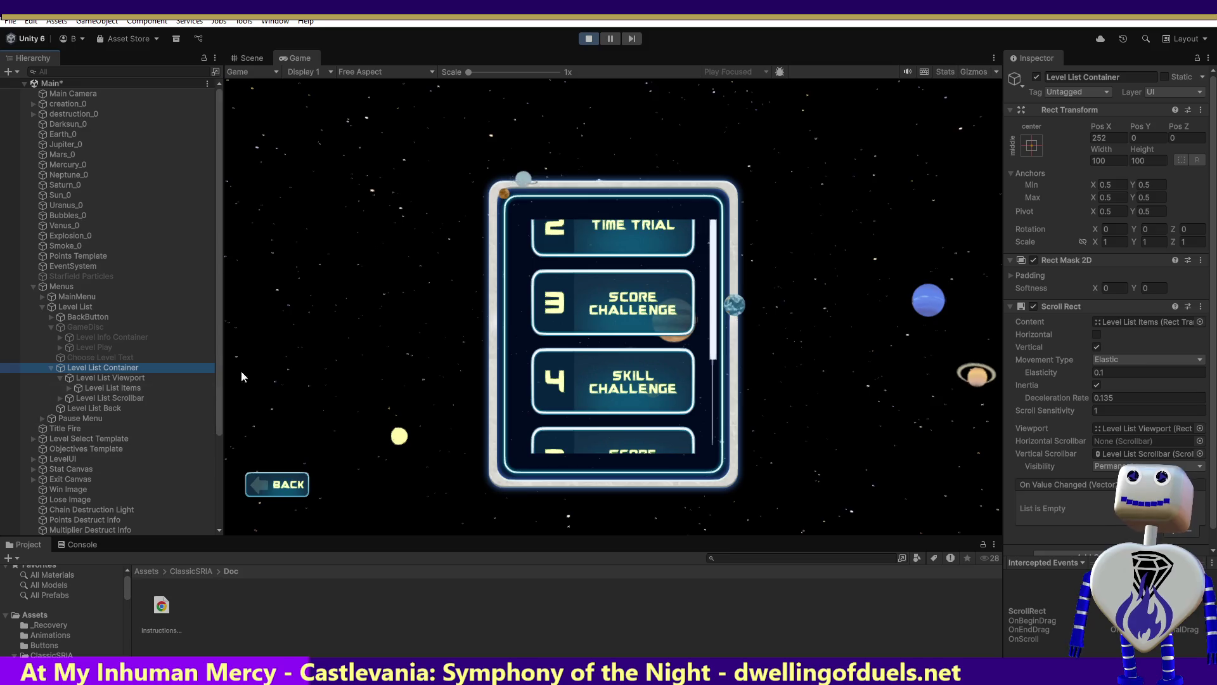
scroll(1214, 302, down, 1)
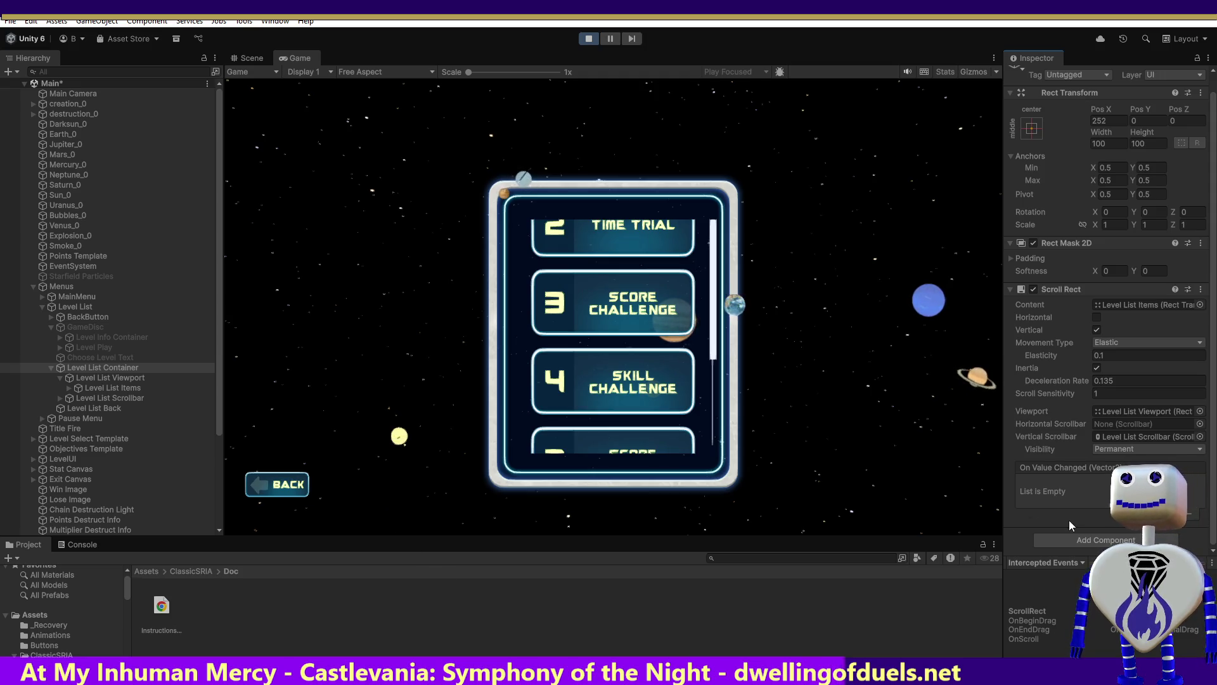
right_click(127, 370)
Copy Level List Container from its context menu, then reselect Choose Level Text and Level List Container.
mouse_move(130, 374)
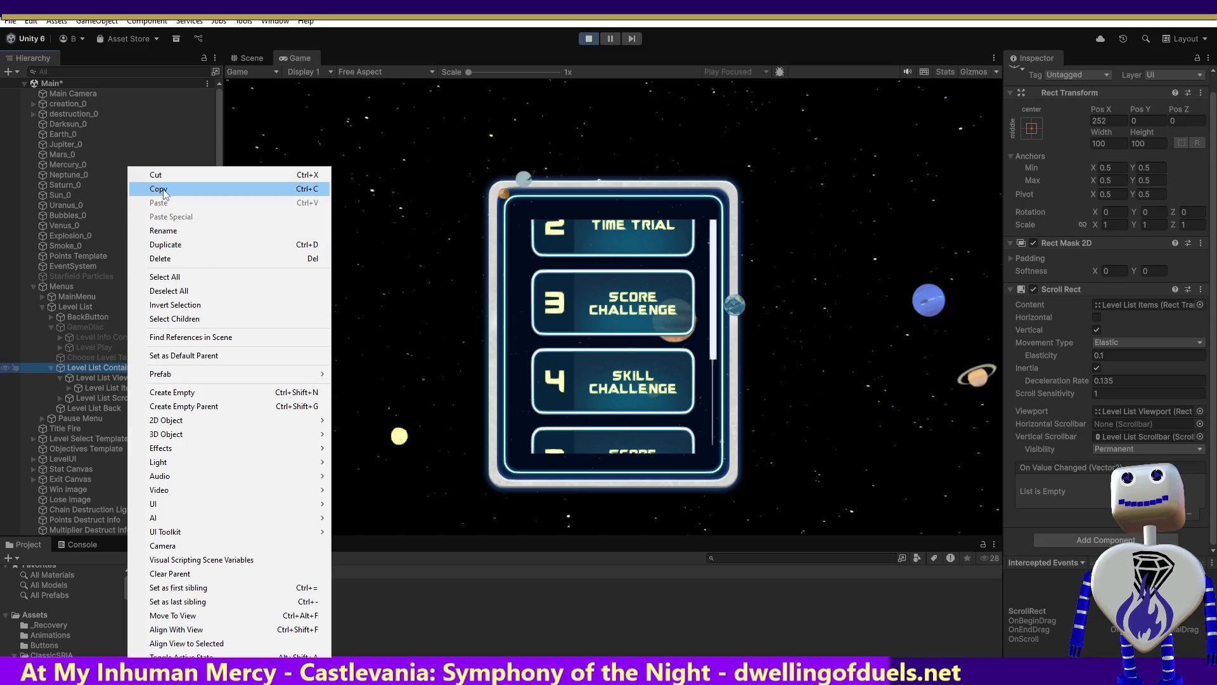
click(69, 345)
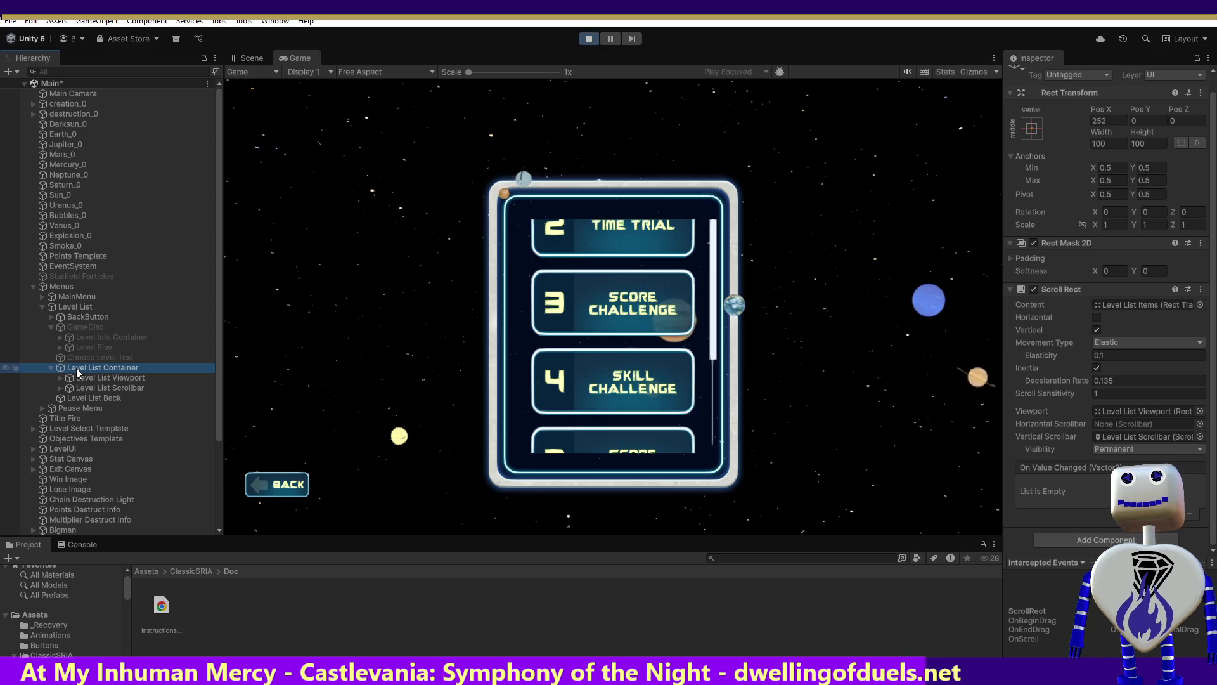
click(131, 359)
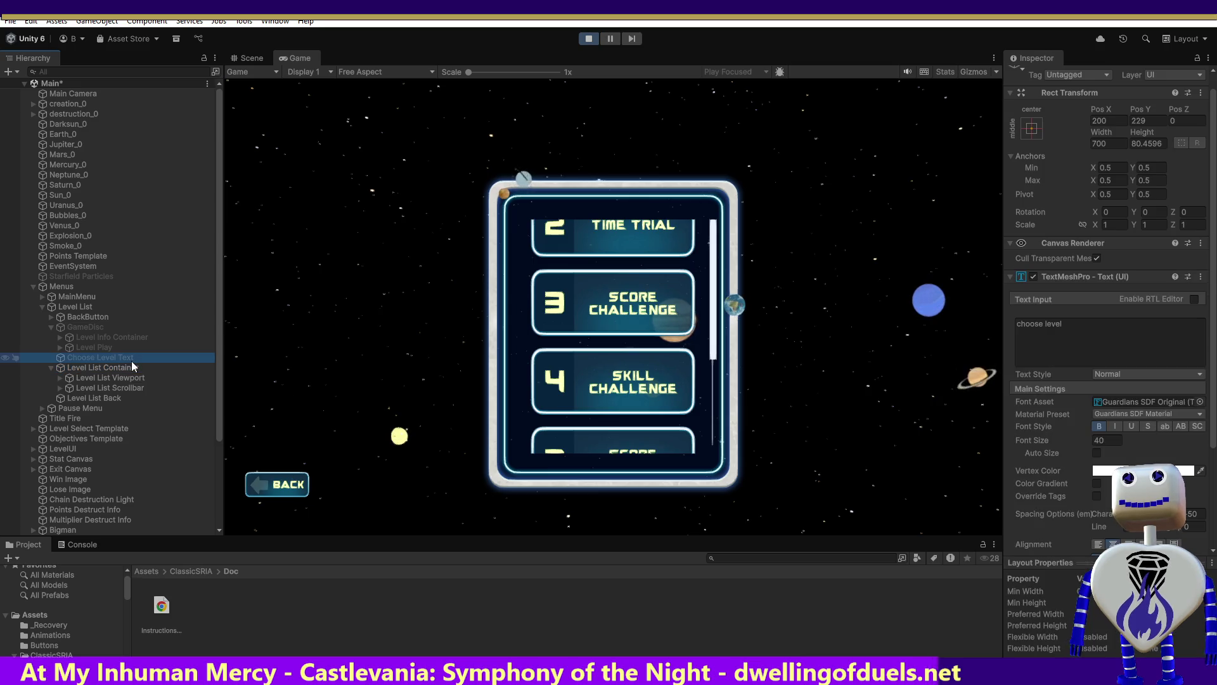
click(139, 371)
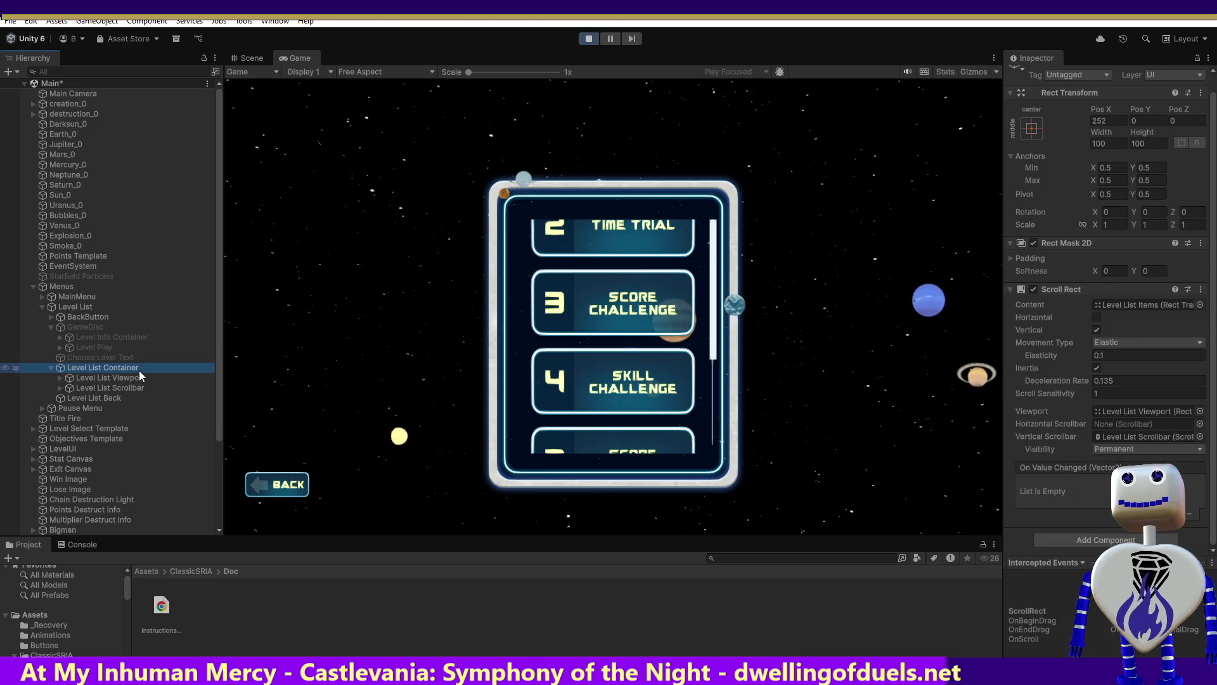
click(139, 370)
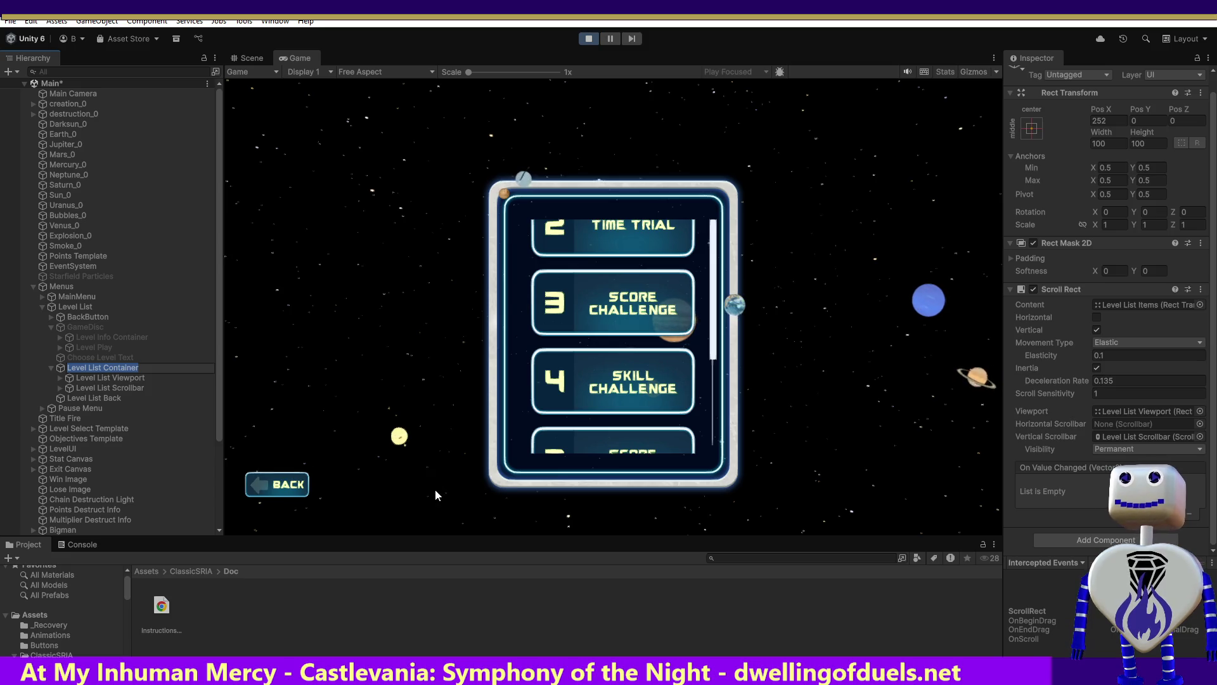
Copy Level List Container, stop the running game, and toggle Pause so the next run starts paused.
right_click(131, 368)
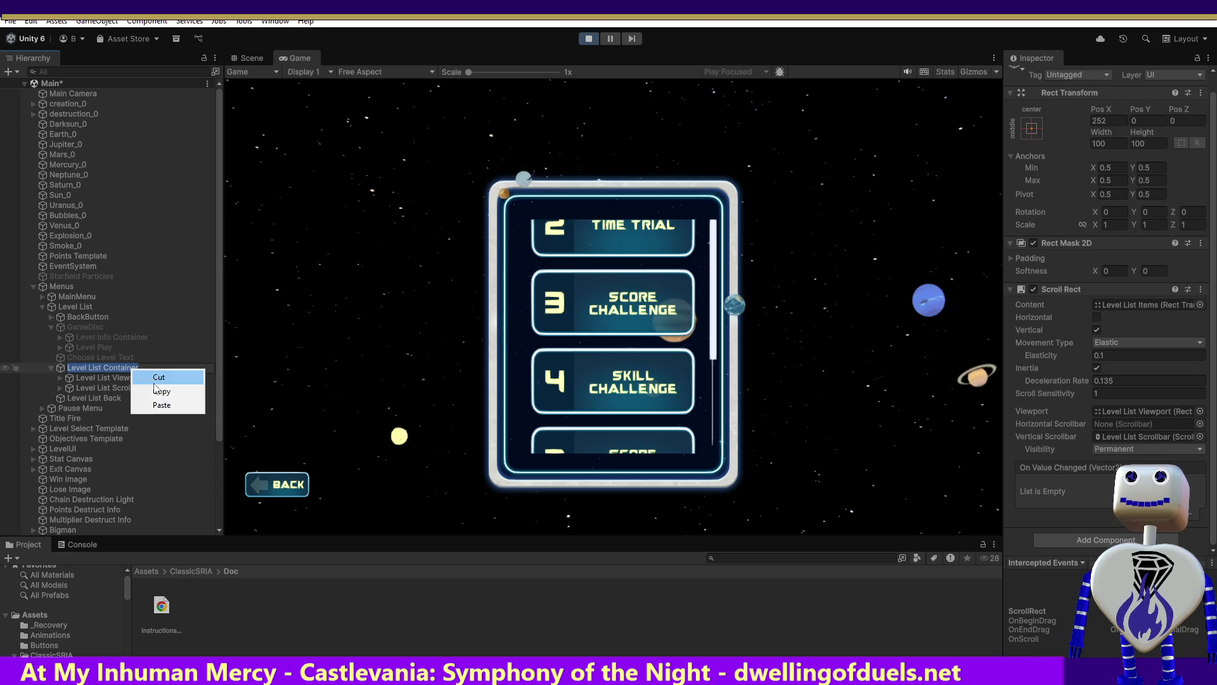
click(157, 391)
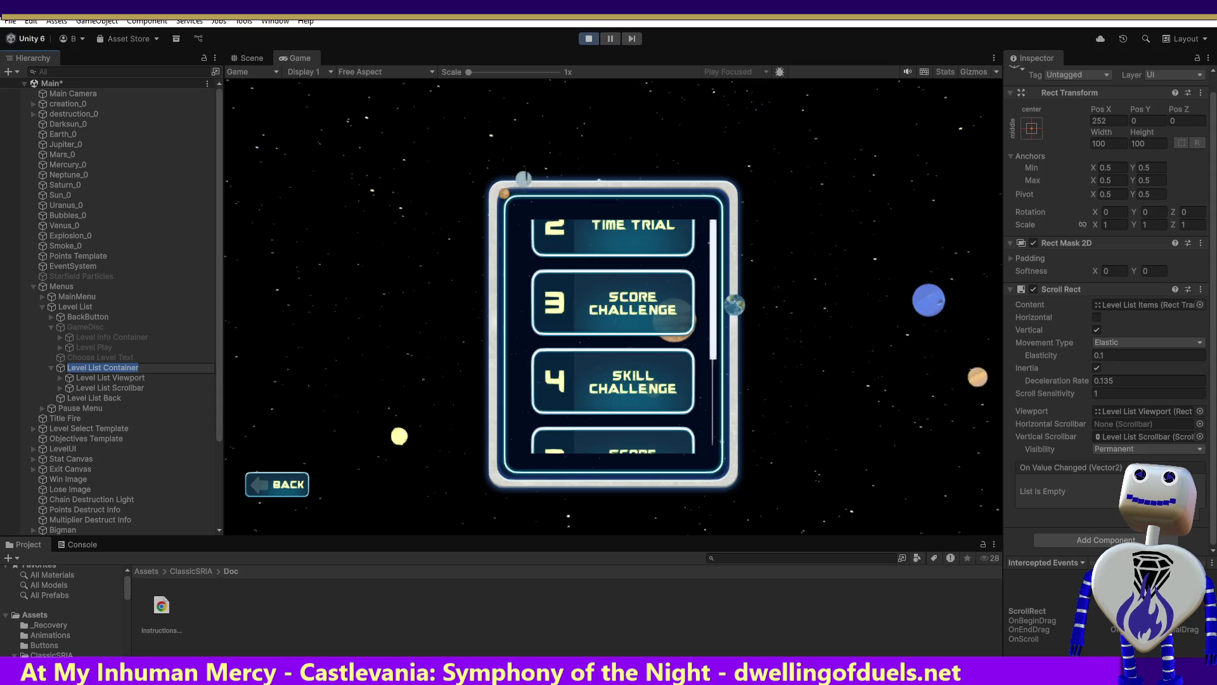
click(589, 39)
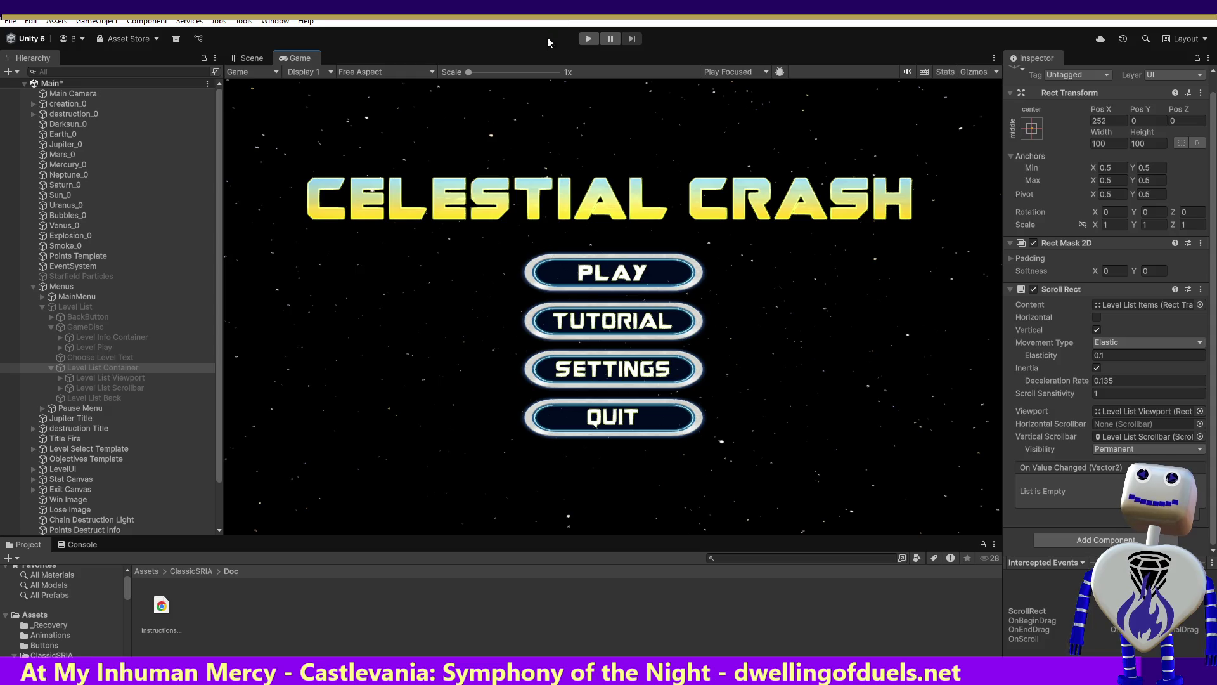
click(601, 40)
Run the Celestial Crash game once more, then stop the preview to return to edit mode.
click(597, 39)
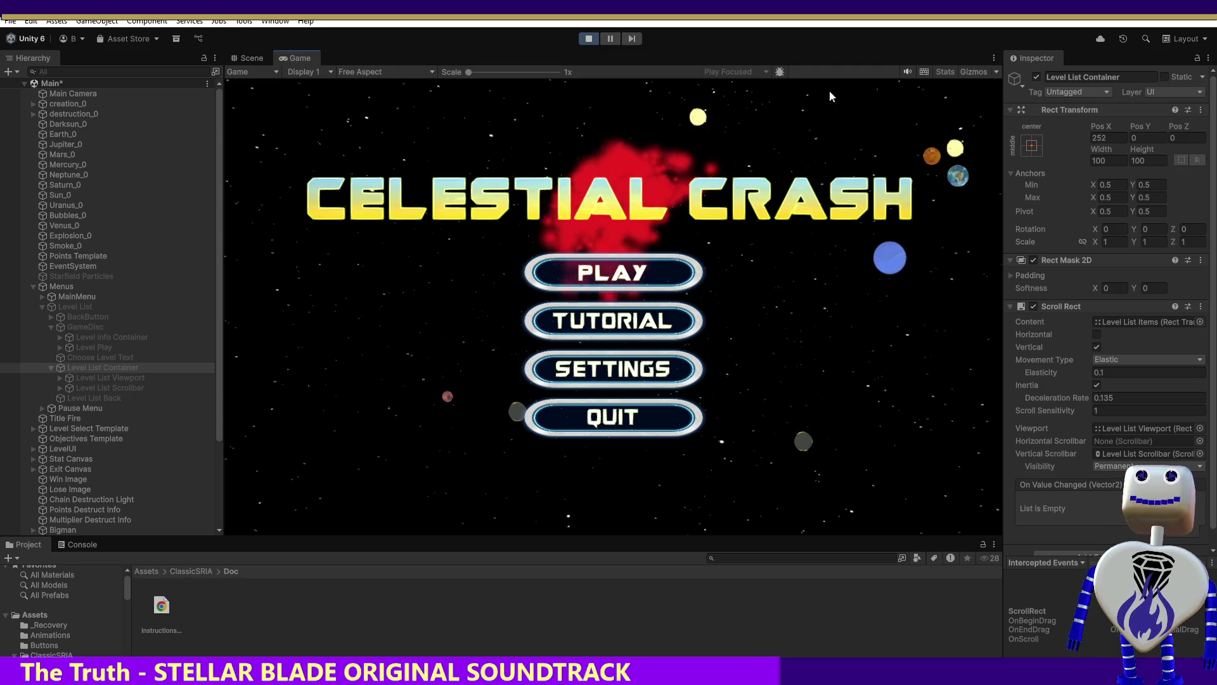
click(588, 39)
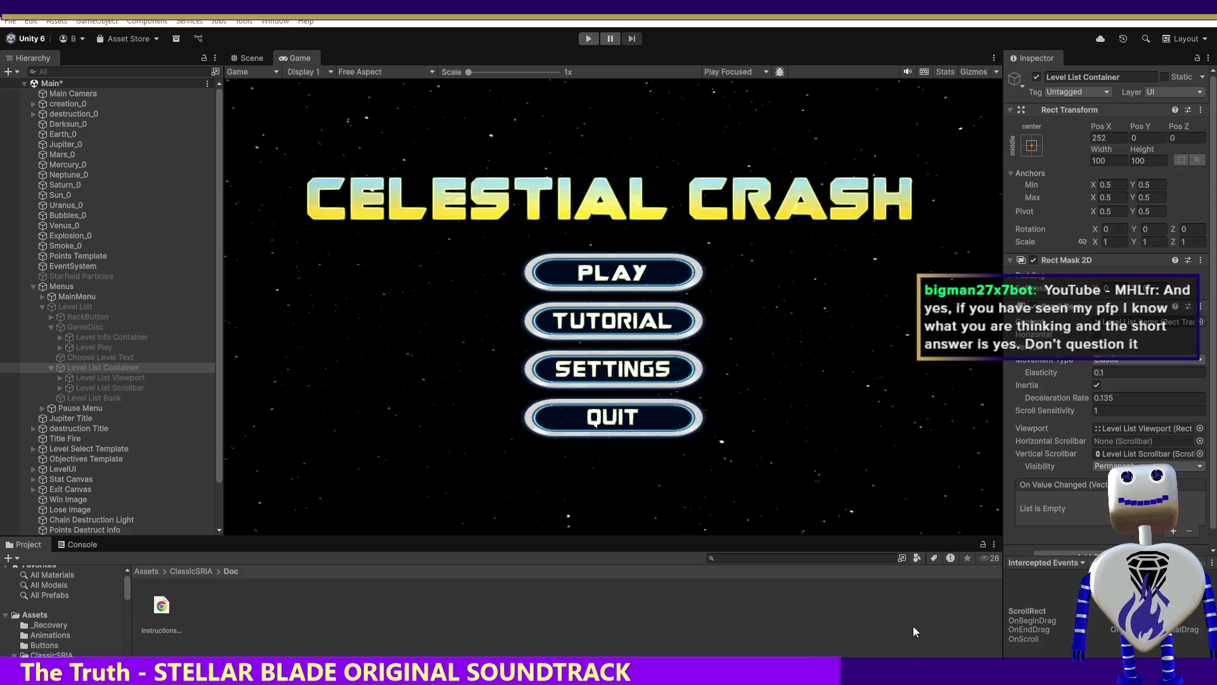
key(alt+Tab)
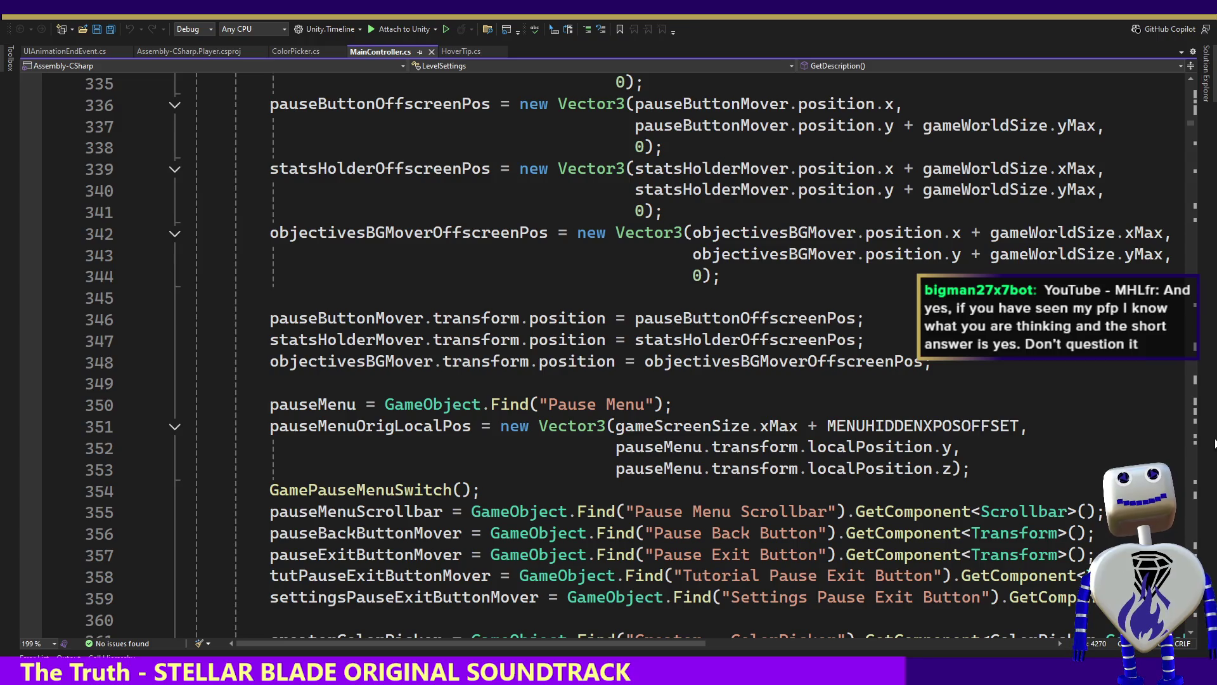
click(1190, 128)
click(1190, 127)
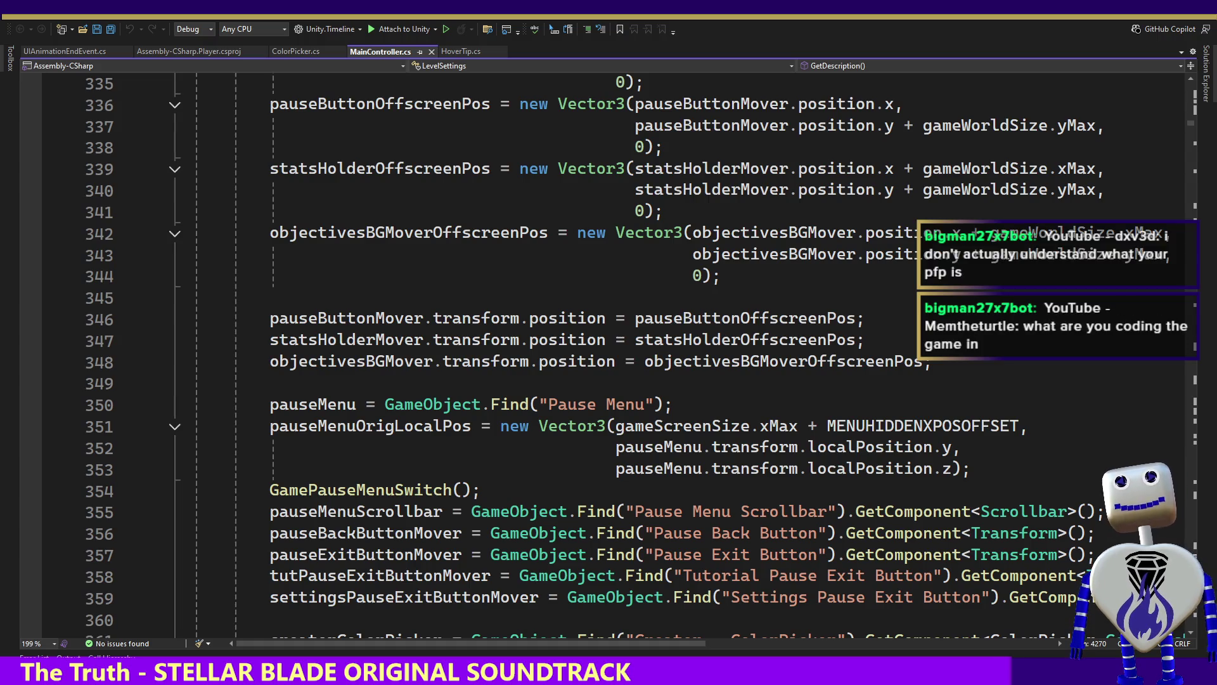
key(alt+Tab)
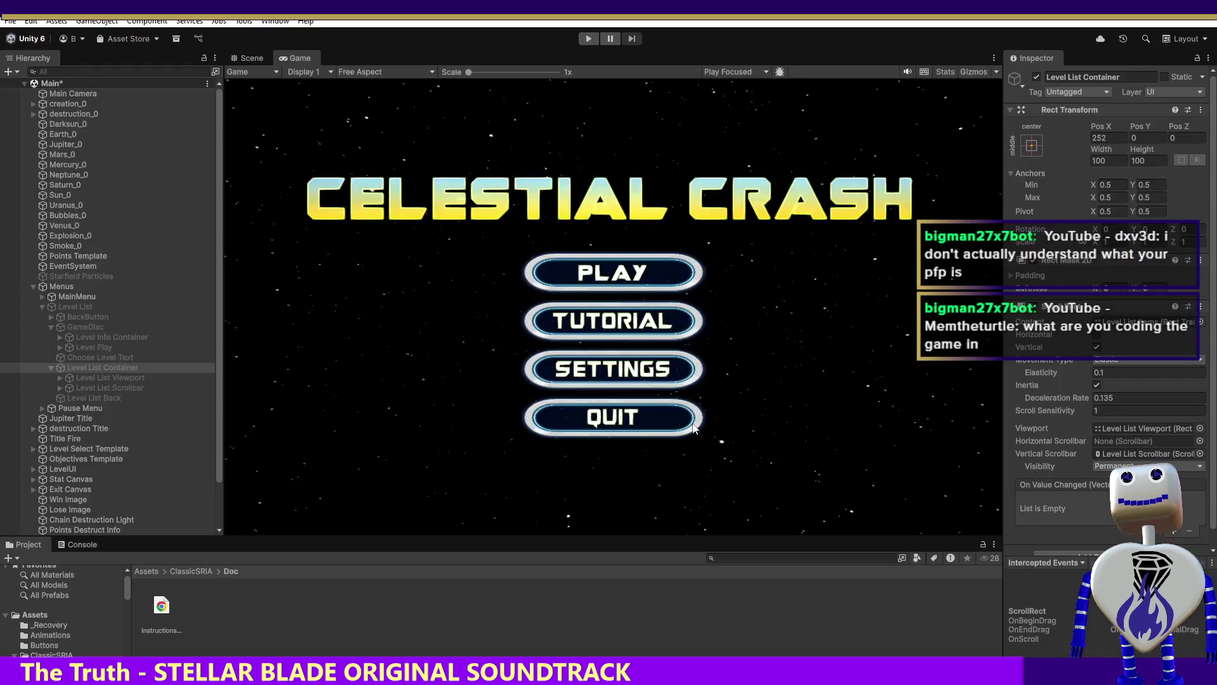
Run the game, press PLAY, open the level select list, and scroll it up and down.
click(589, 40)
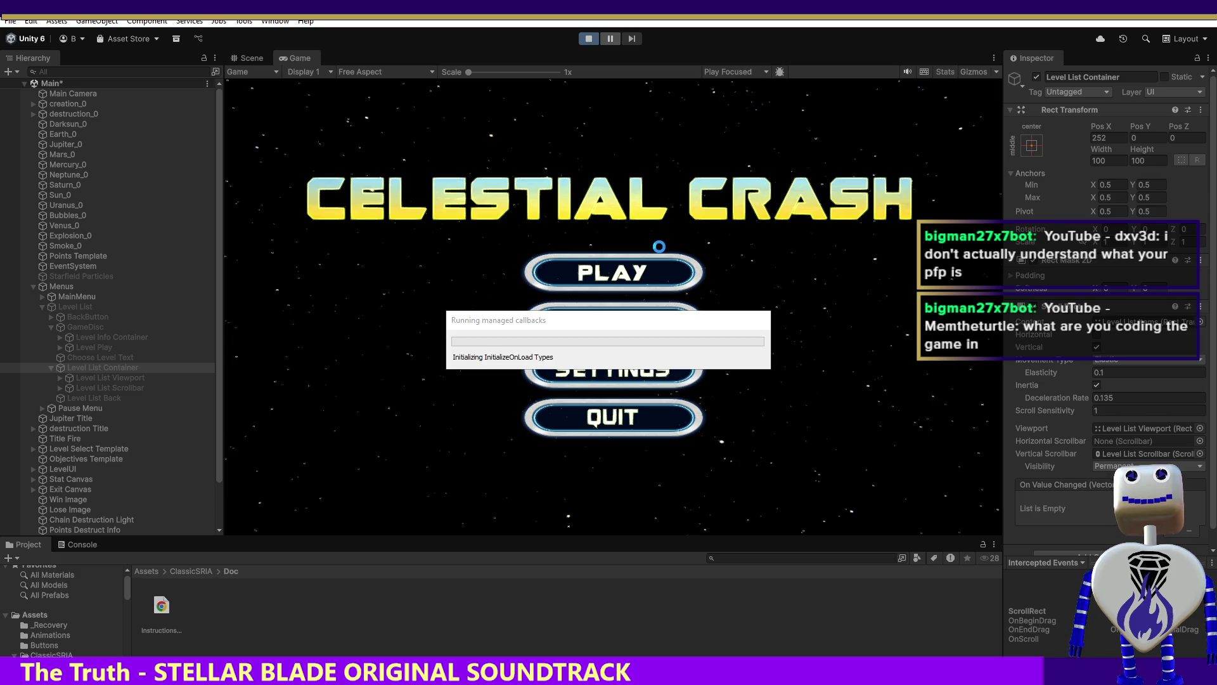
click(593, 279)
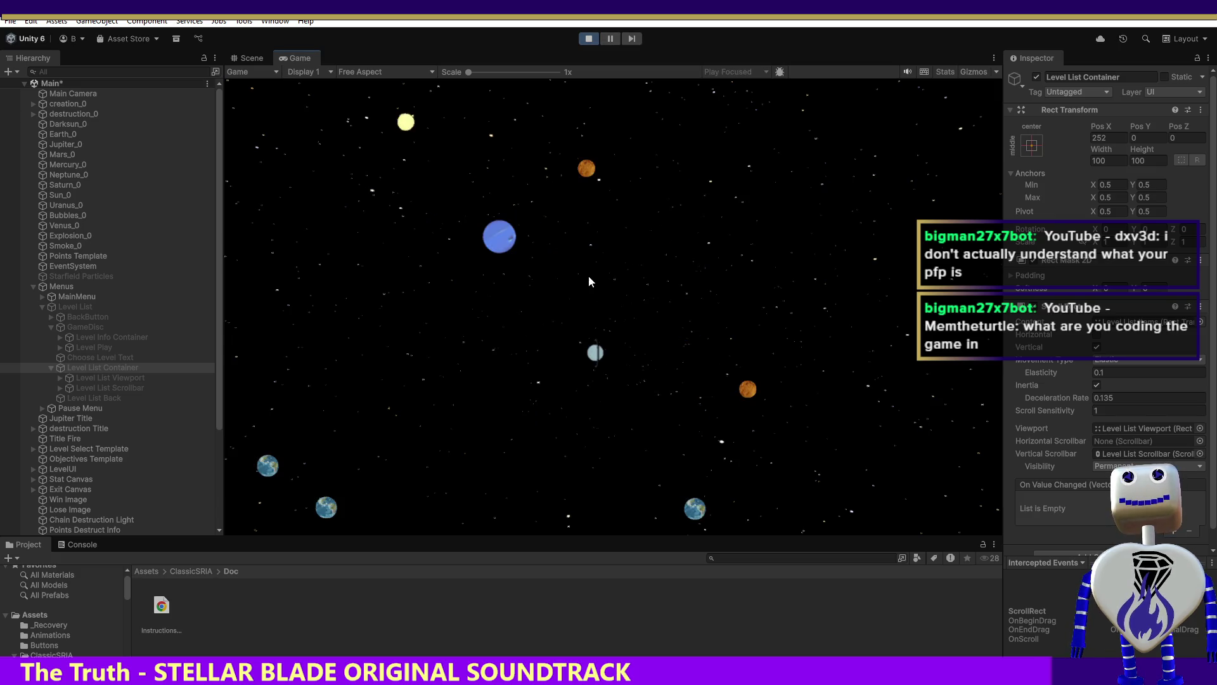
click(612, 278)
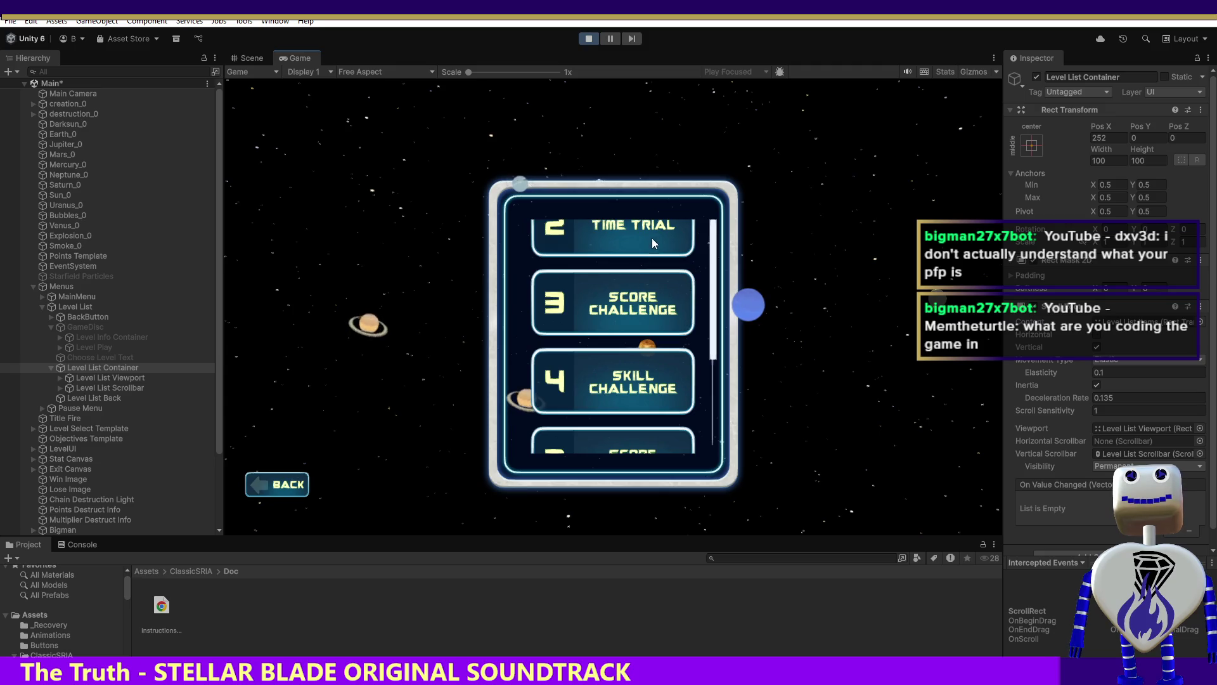
scroll(650, 240, down, 5)
scroll(651, 240, up, 10)
scroll(716, 228, down, 5)
scroll(720, 226, up, 10)
scroll(721, 229, down, 4)
Open level 5's details, scroll its info panel back and forth, then stop the game.
click(637, 290)
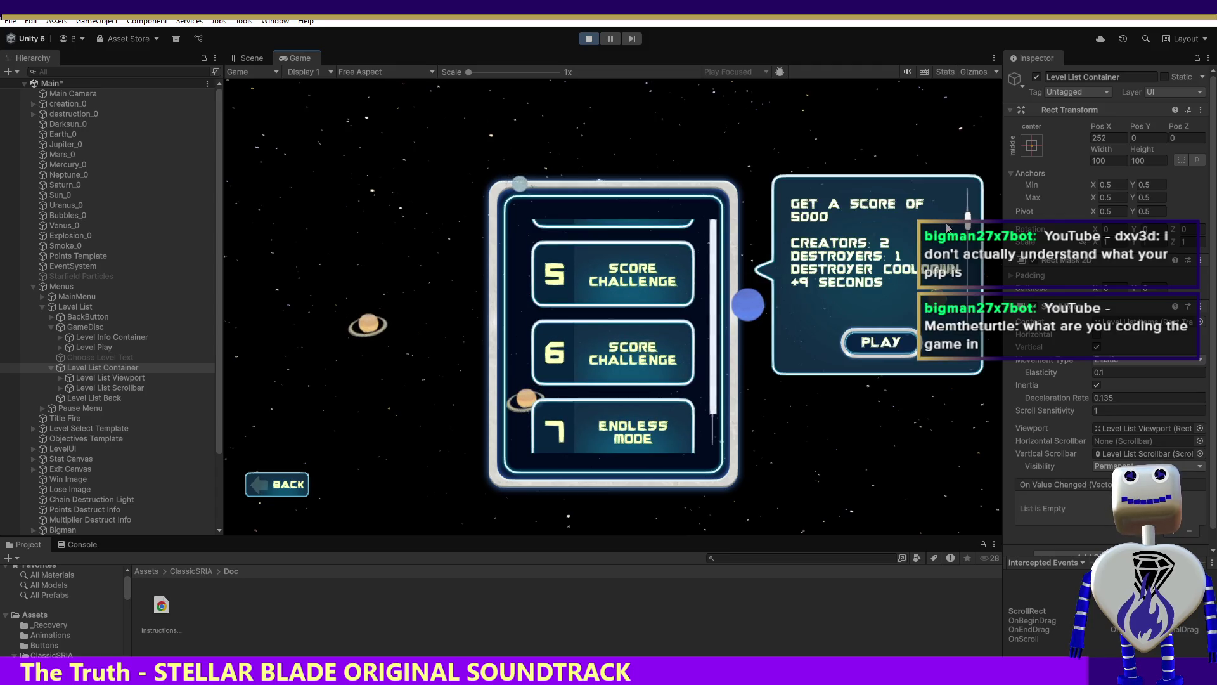
drag(968, 224, 968, 201)
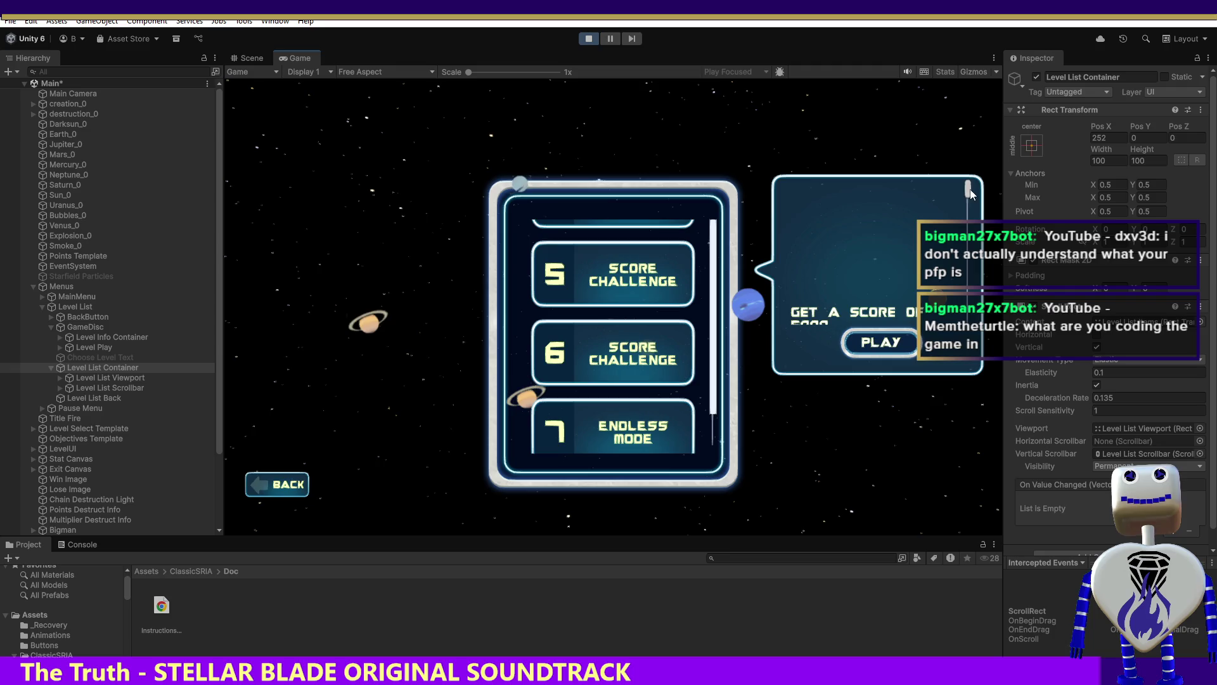
scroll(961, 254, down, 3)
scroll(959, 258, up, 3)
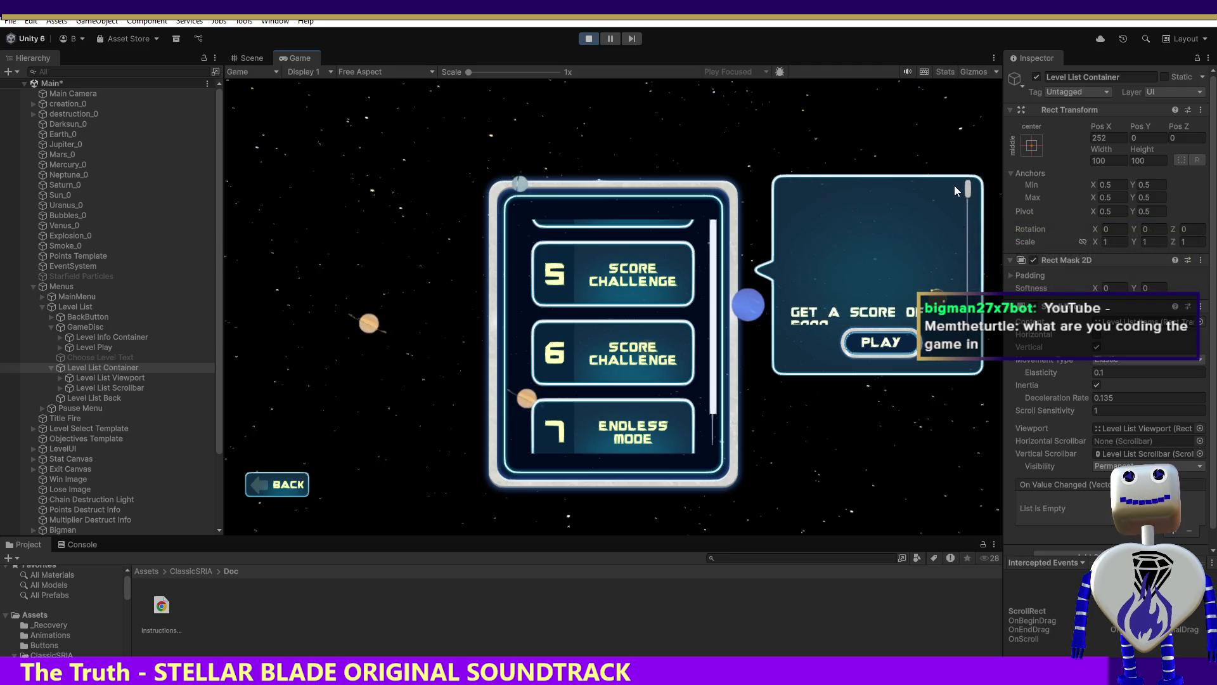
scroll(950, 254, down, 2)
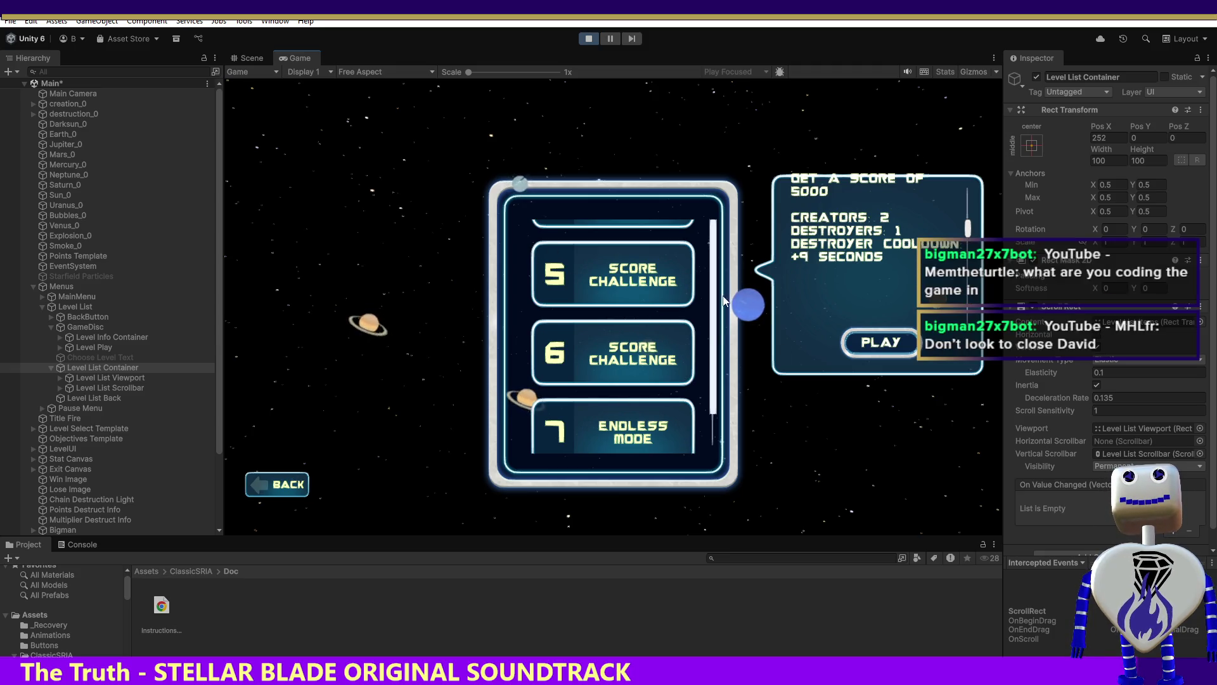
scroll(721, 293, up, 5)
scroll(729, 266, down, 5)
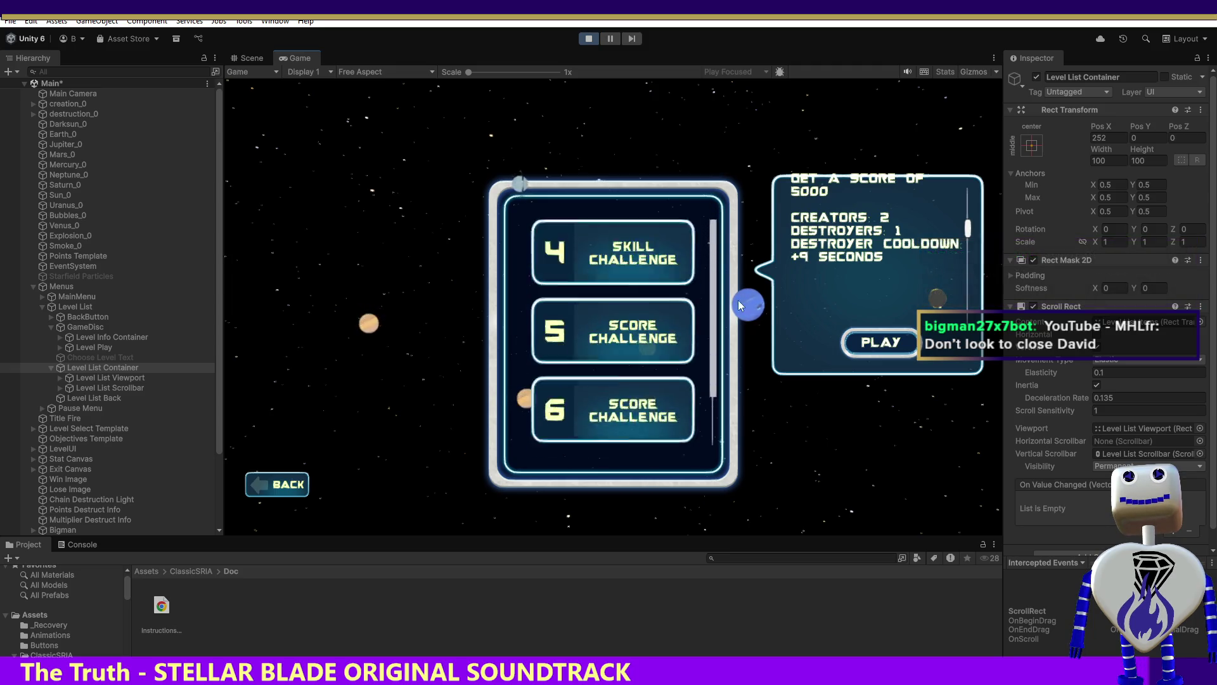
scroll(712, 191, up, 5)
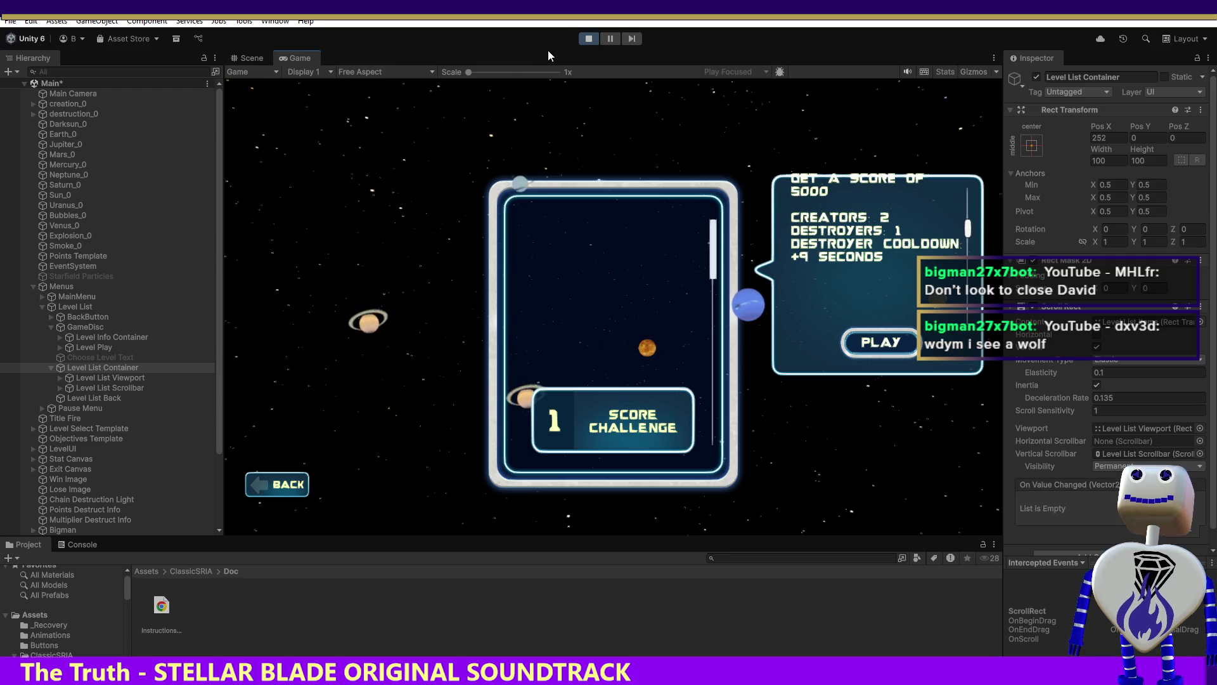
click(588, 38)
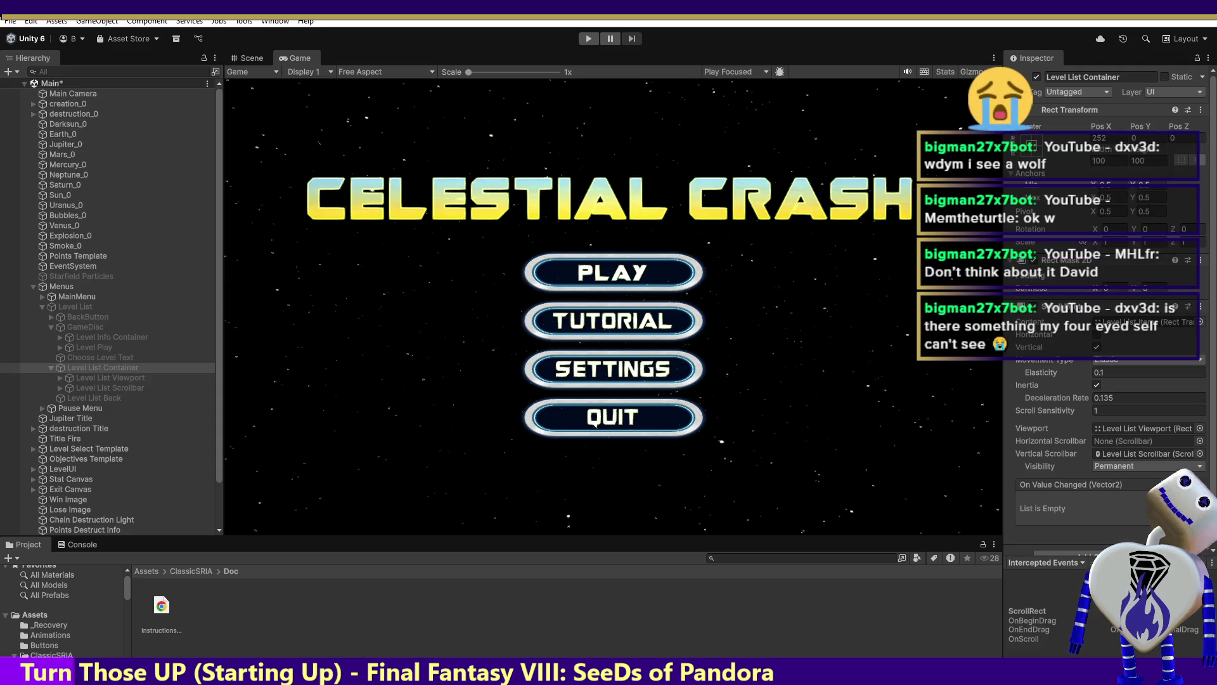
Go up to the ClassicSRIA folder and select the HorizontalClassicListView settings asset.
click(190, 572)
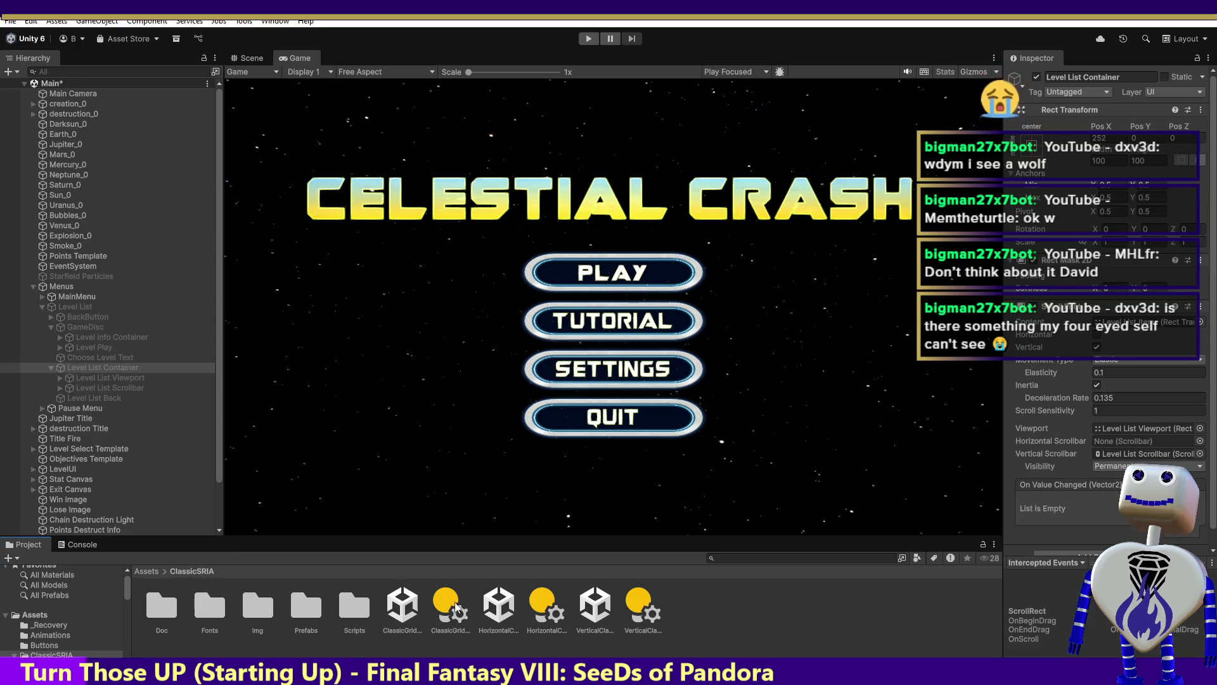
click(552, 602)
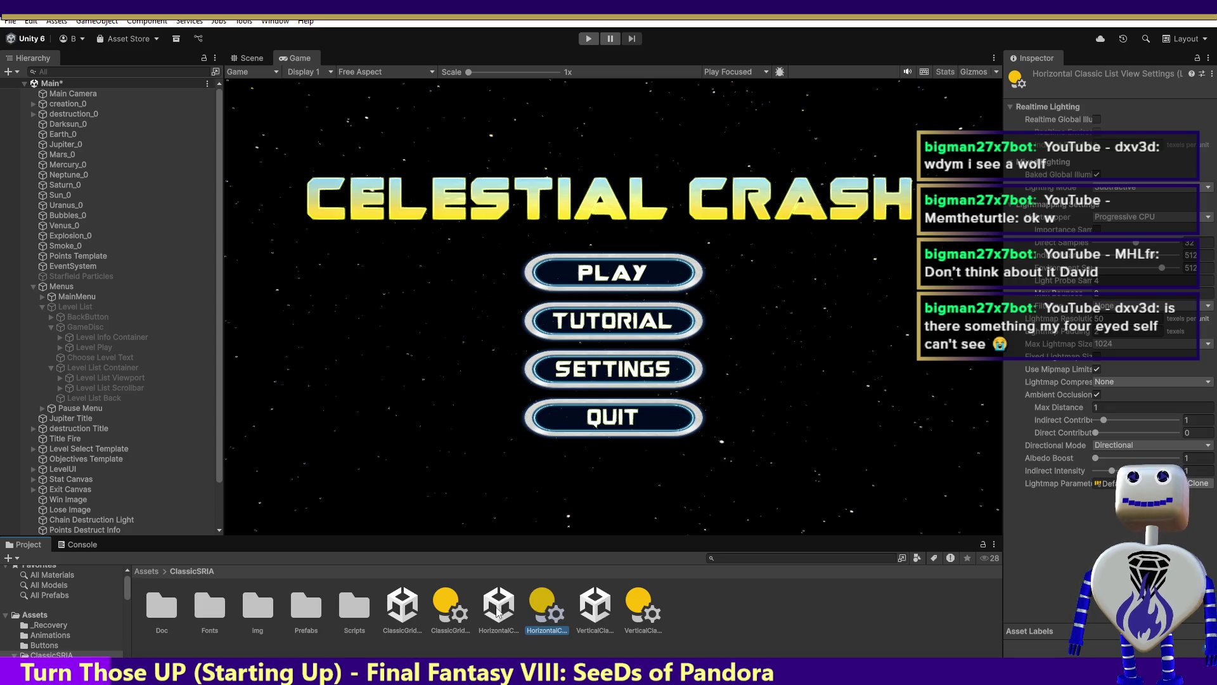
Open the HorizontalClassicListView demo scene, answer the unsaved Main scene prompt, and run it.
double_click(499, 606)
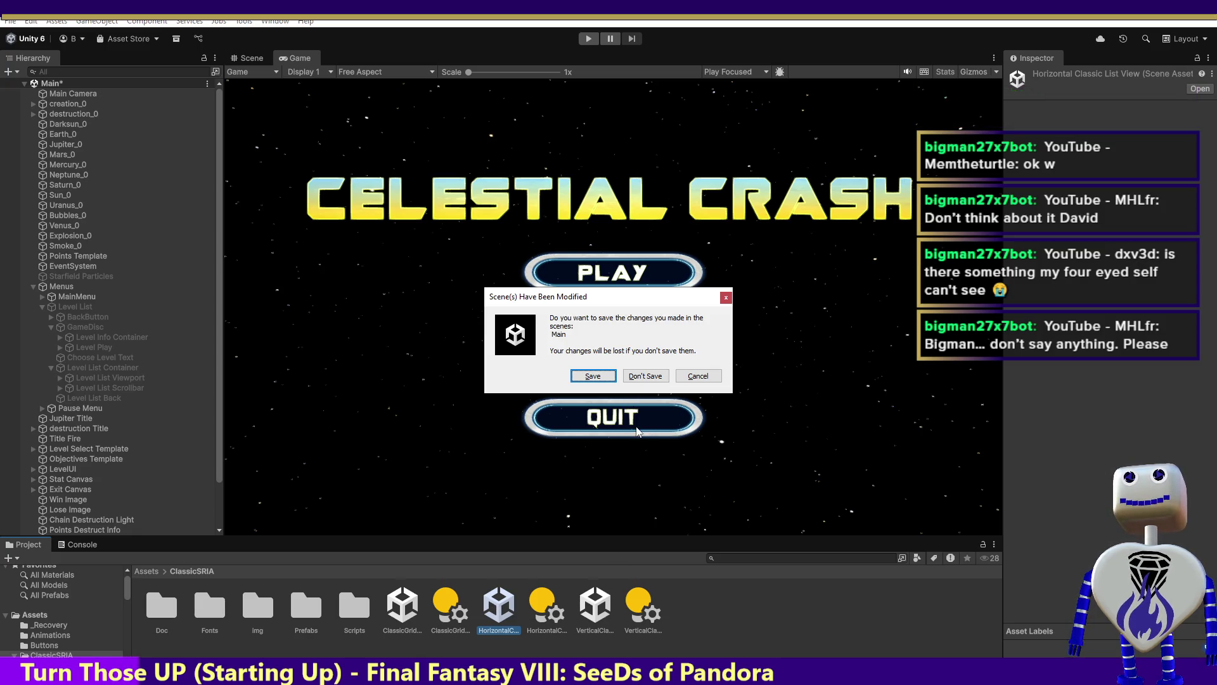
click(599, 377)
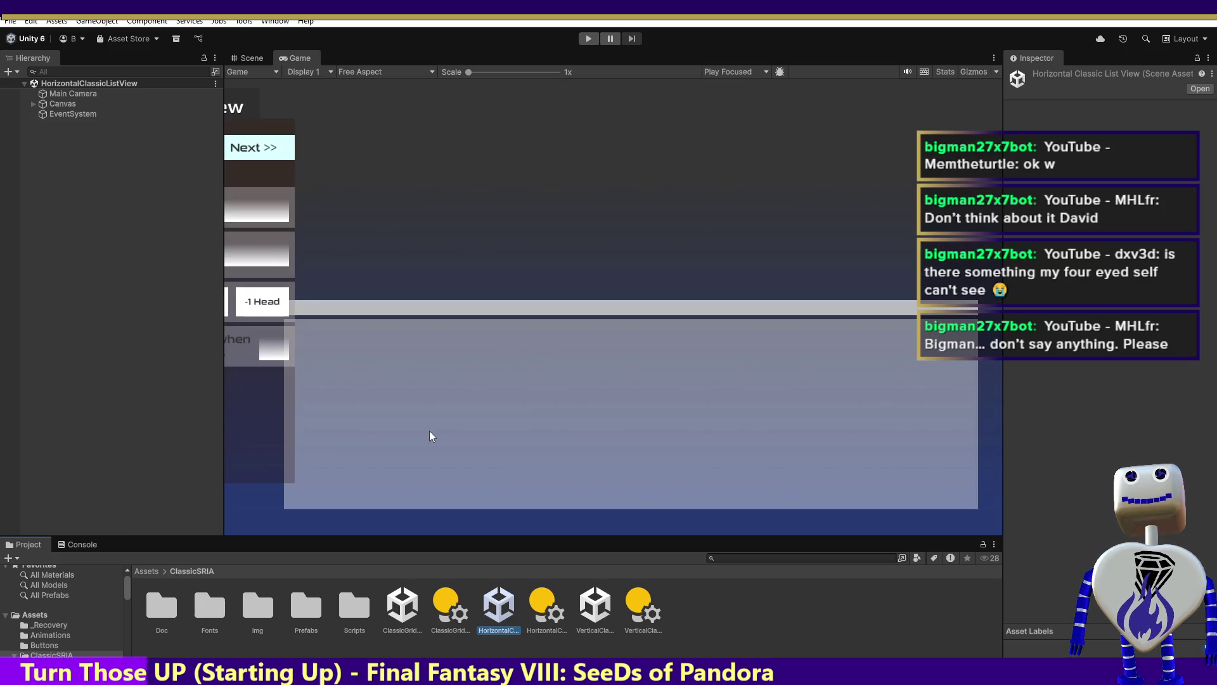
key(ctrl+p)
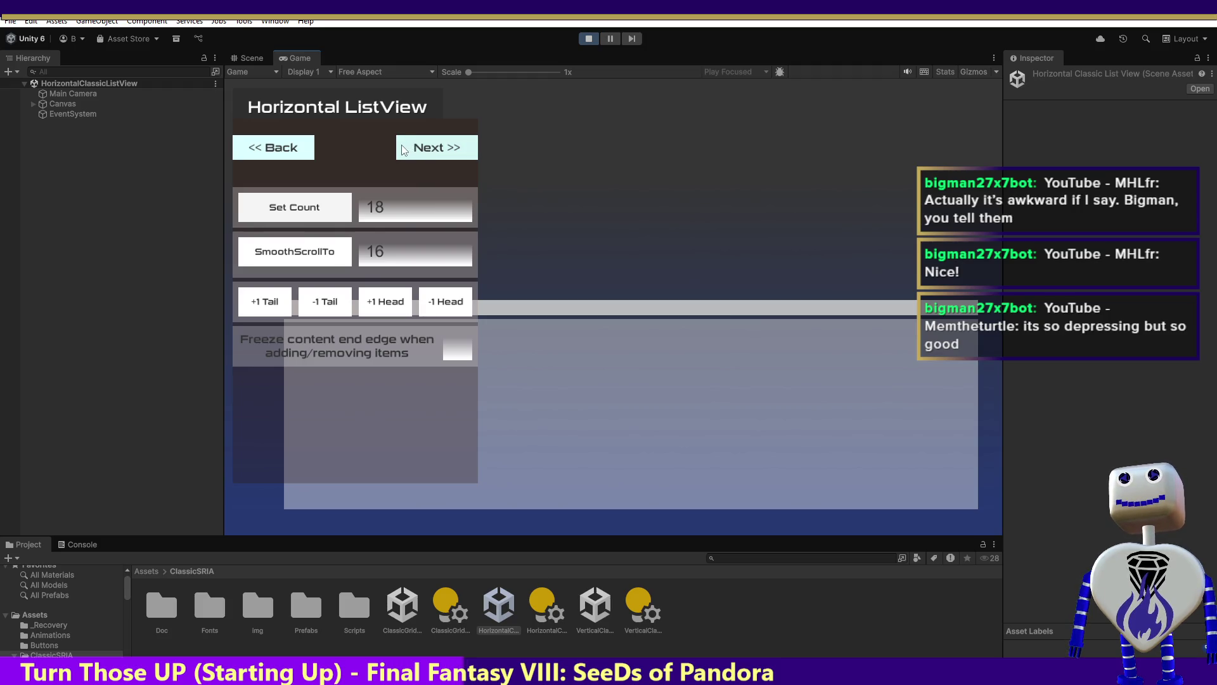
Apply item count 18, restart and retry, then check the Console's FormatException and stop.
click(332, 219)
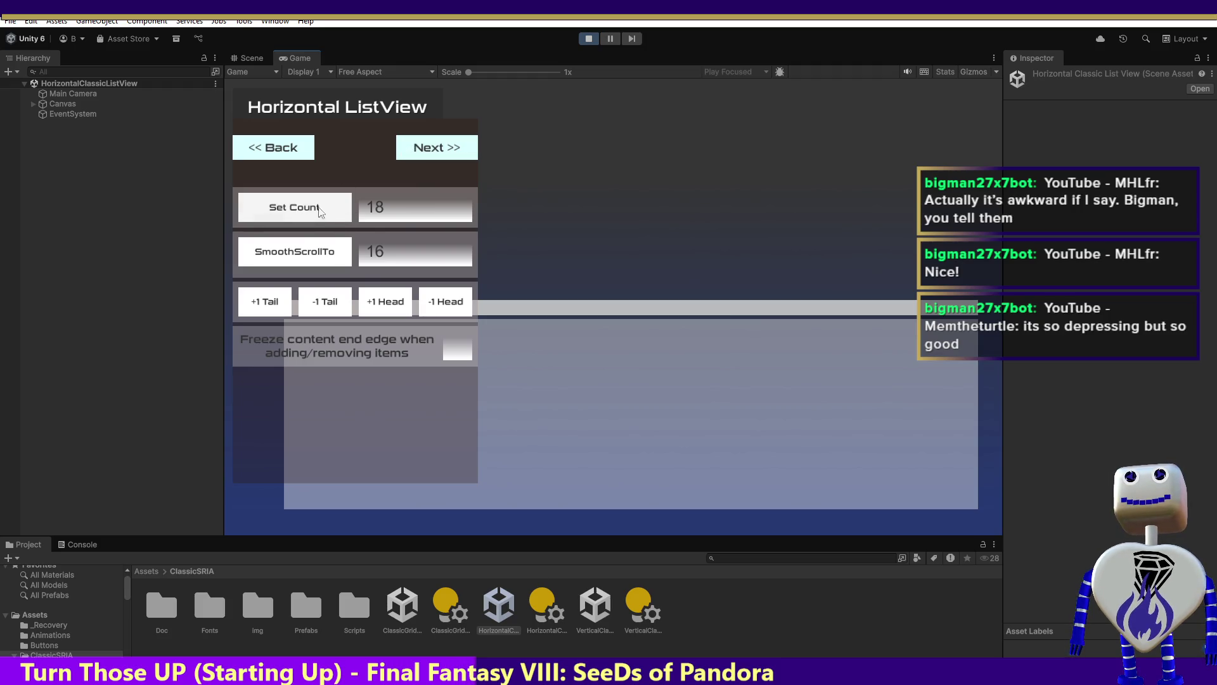
click(589, 40)
click(589, 39)
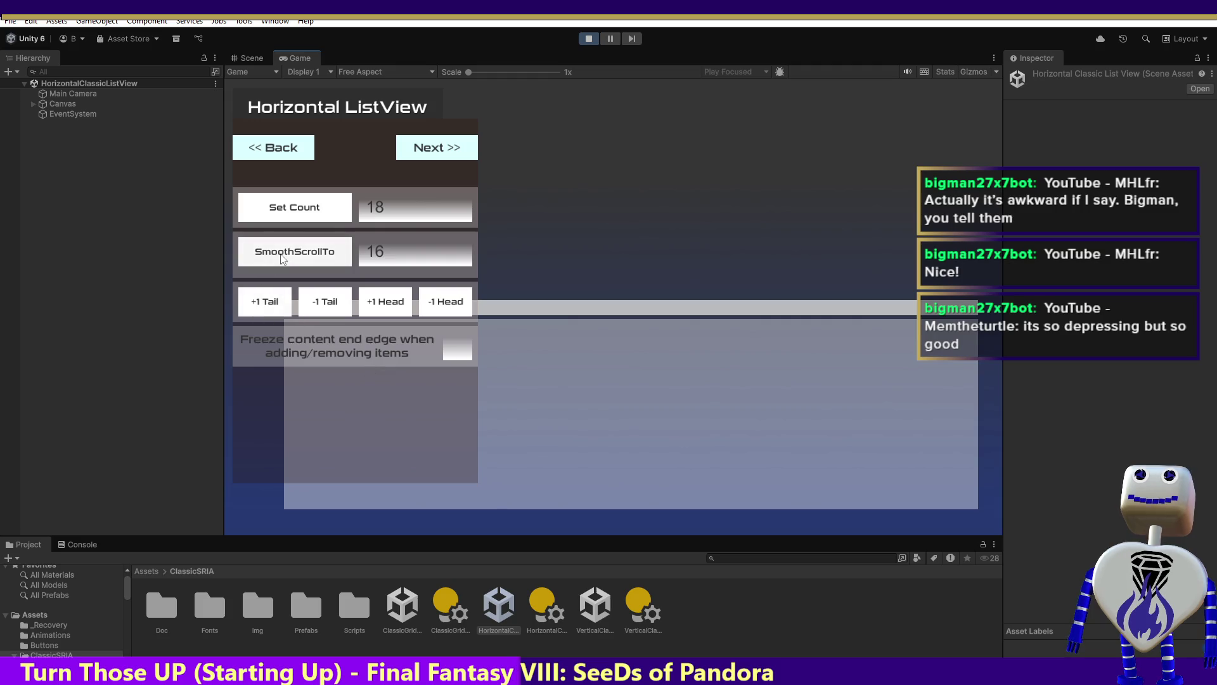
click(292, 211)
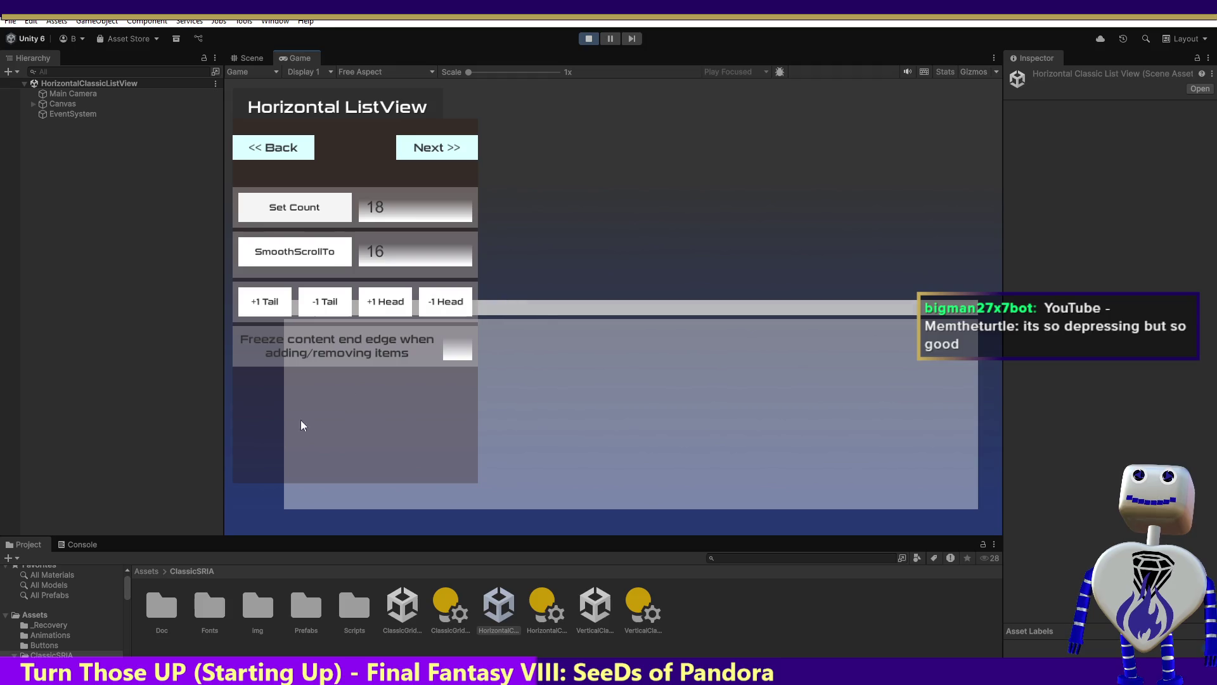
click(81, 544)
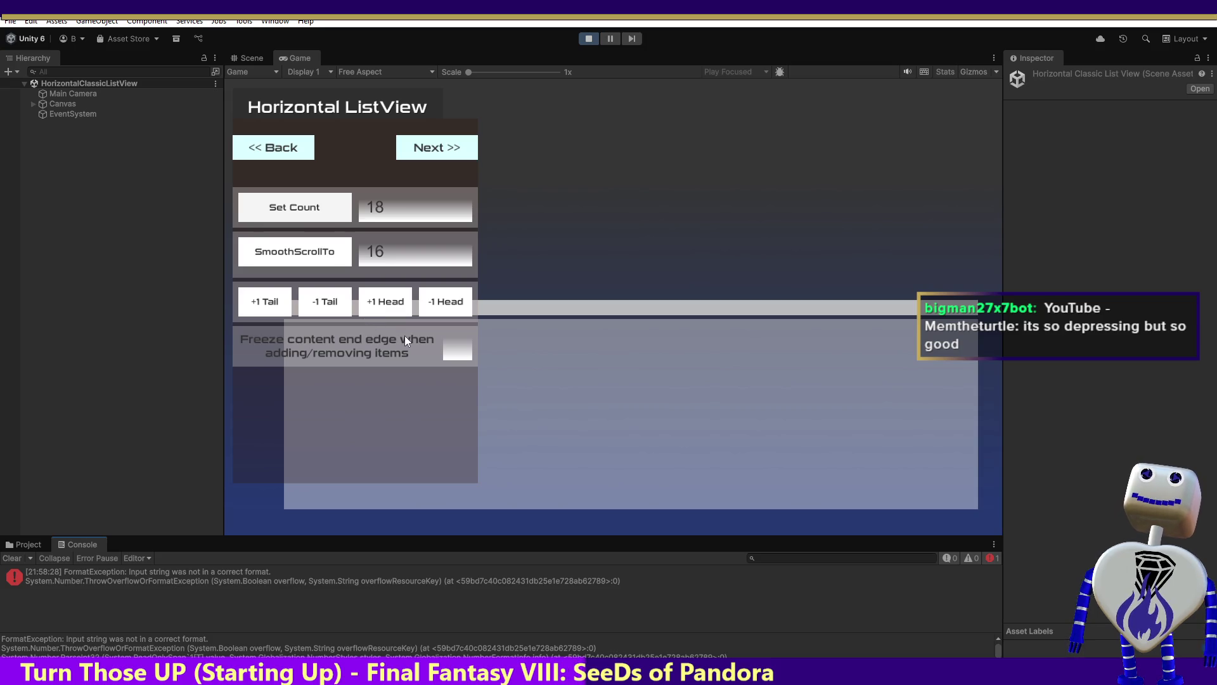
click(589, 38)
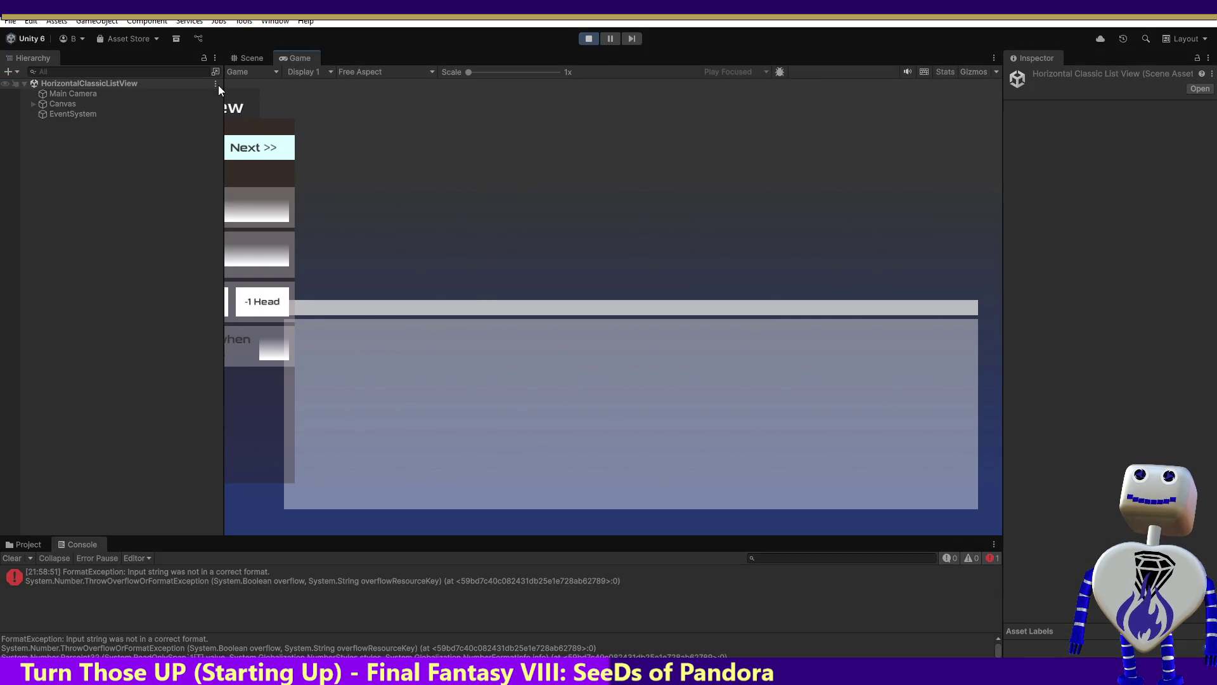
click(592, 38)
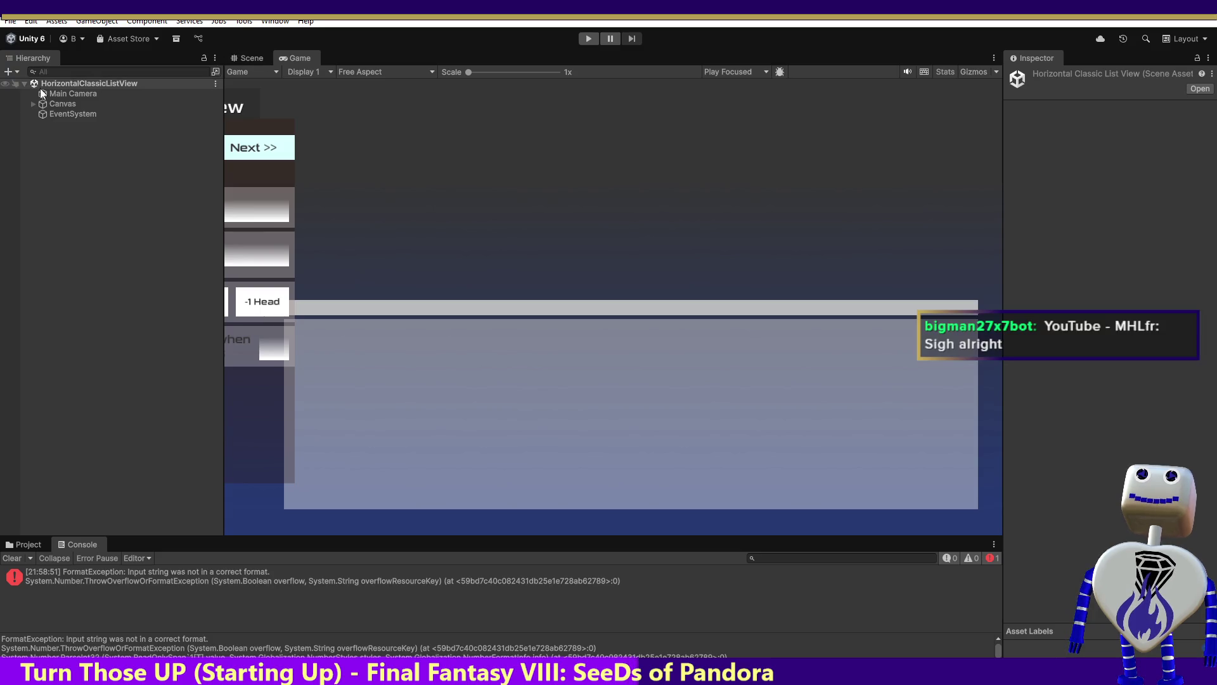
Browse ClassicSRIA's Scripts and Util folders, then preview the CAbstractViewsHolder script.
click(24, 543)
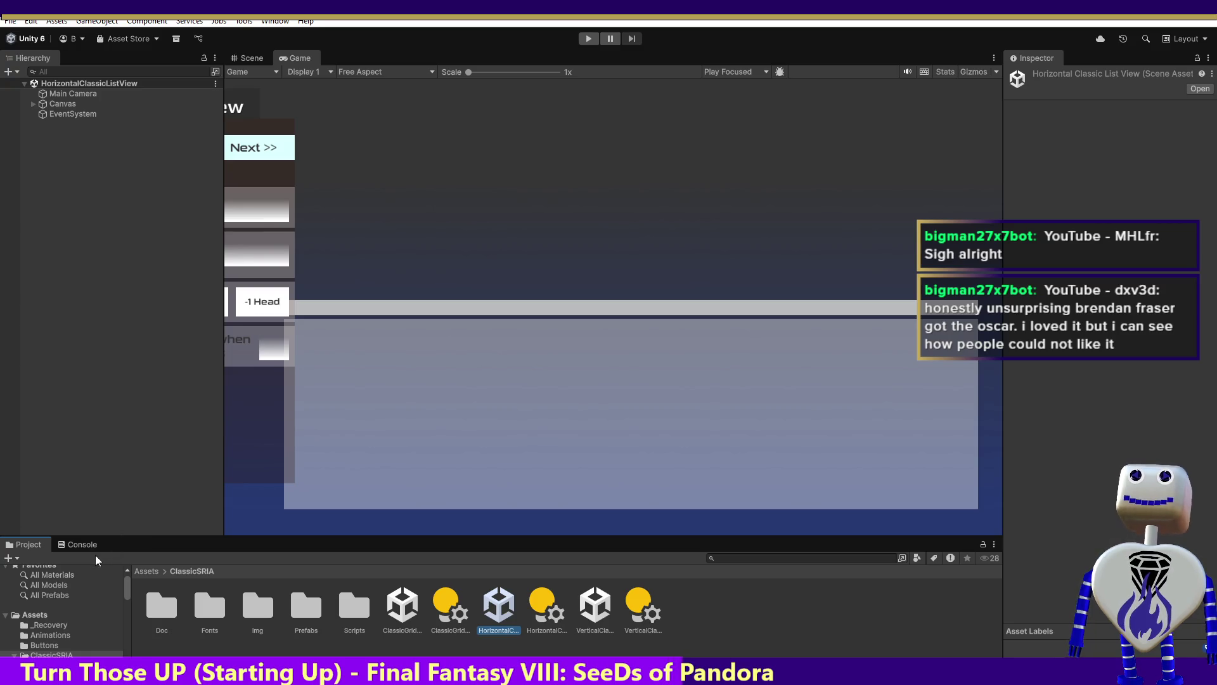
double_click(347, 609)
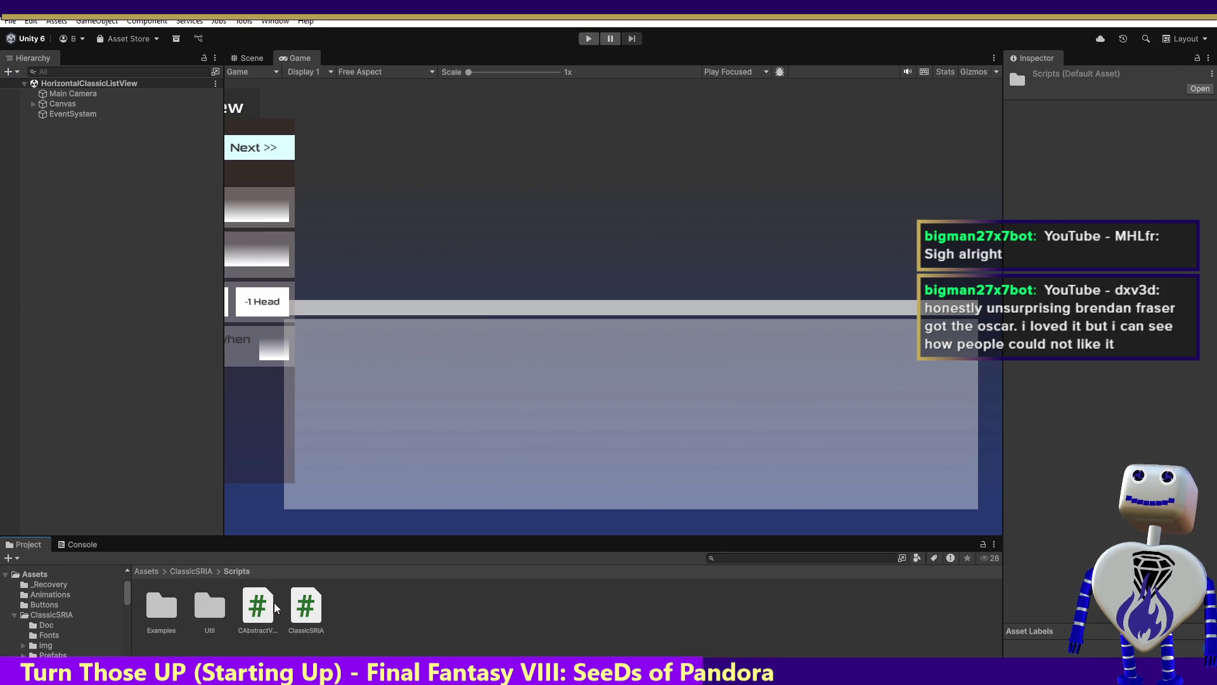
double_click(210, 606)
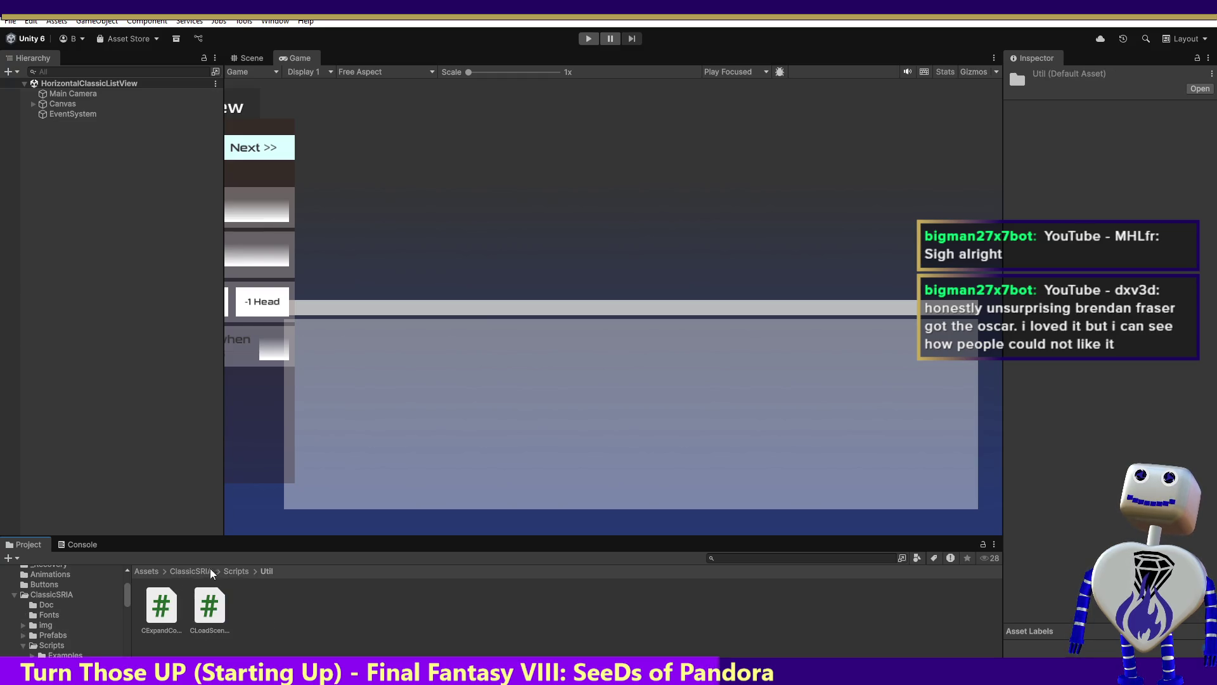
click(226, 570)
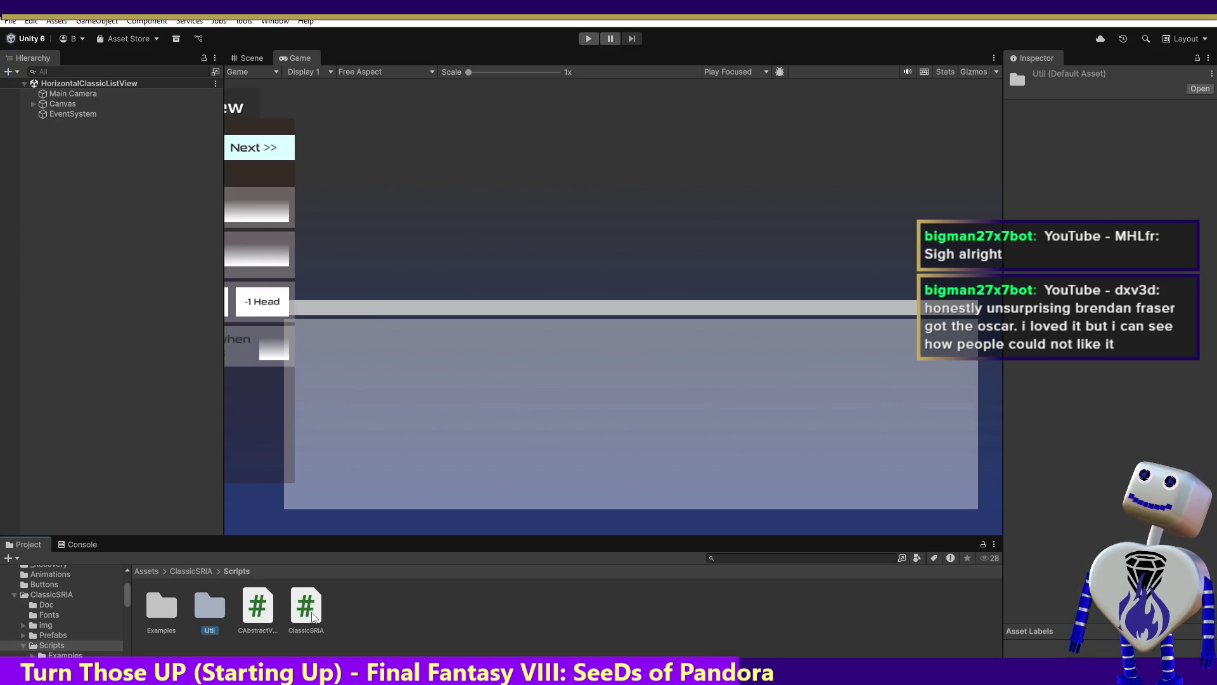
click(264, 611)
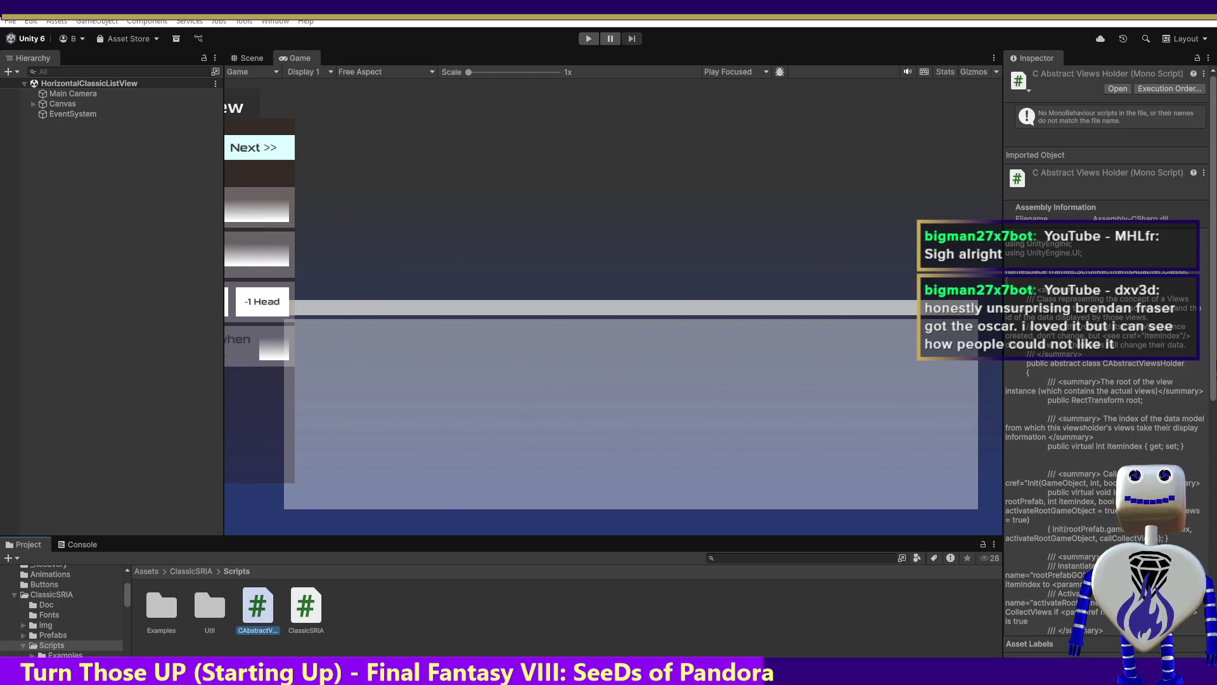
Scroll through the CAbstractViewsHolder source, then select the ClassicSRIA script to view its code.
scroll(1213, 353, down, 10)
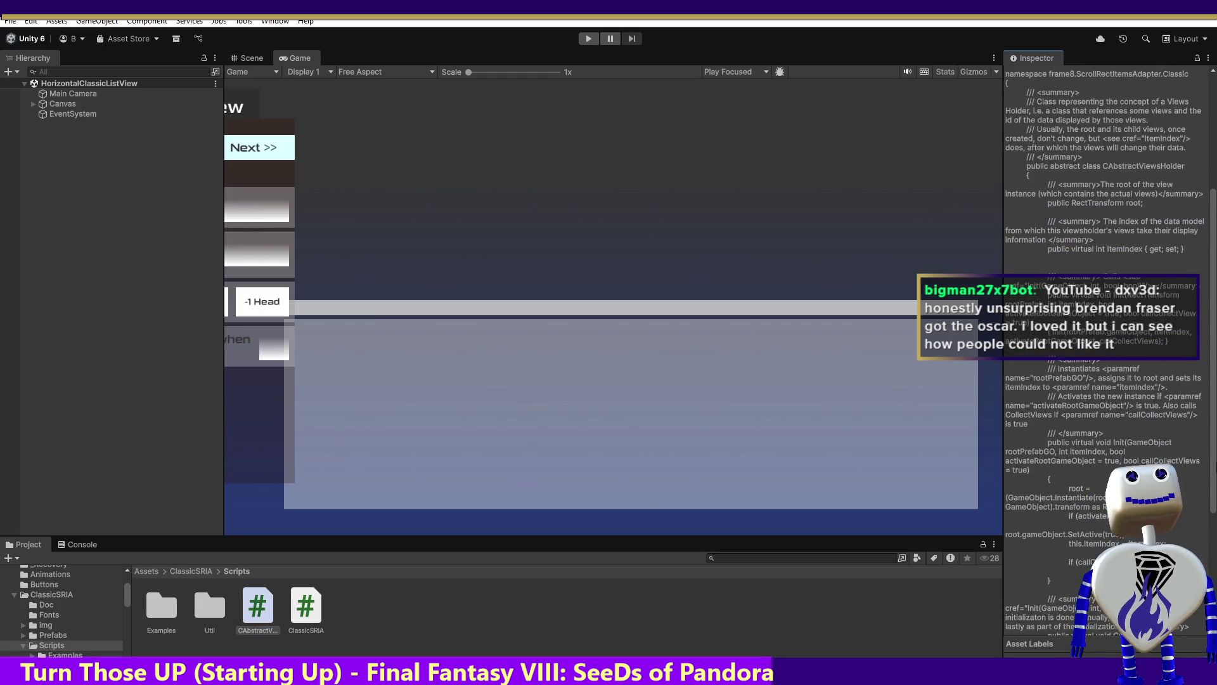
scroll(1107, 355, down, 7)
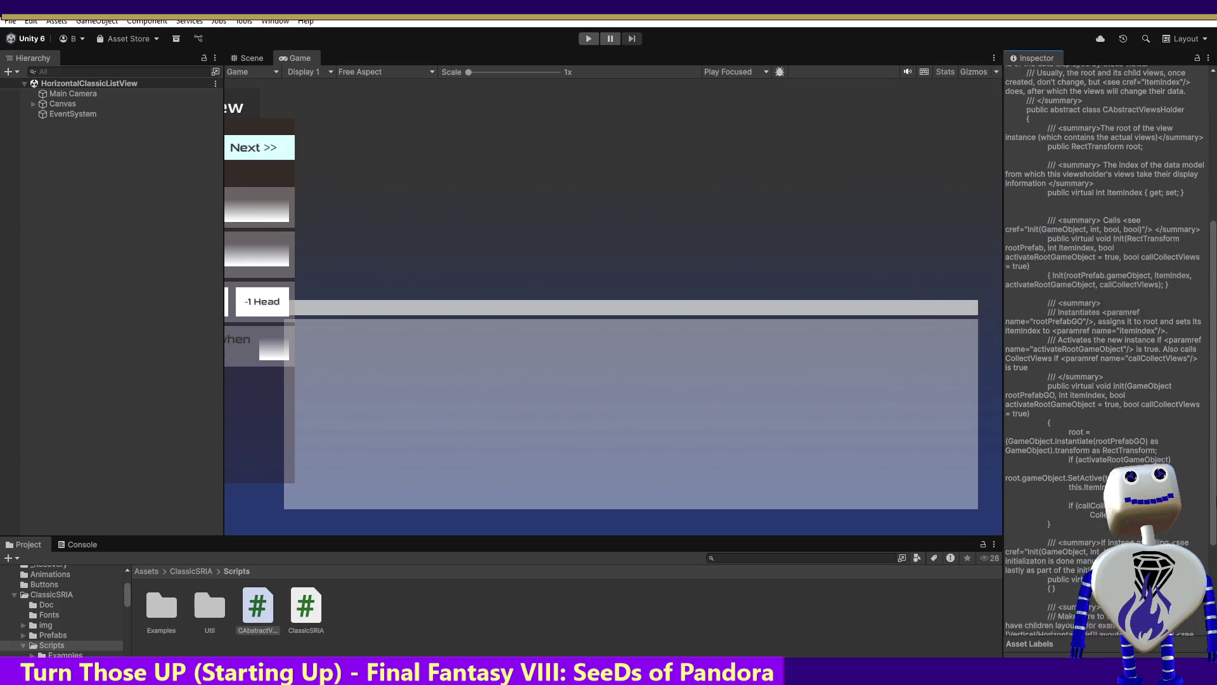
scroll(1107, 355, down, 2)
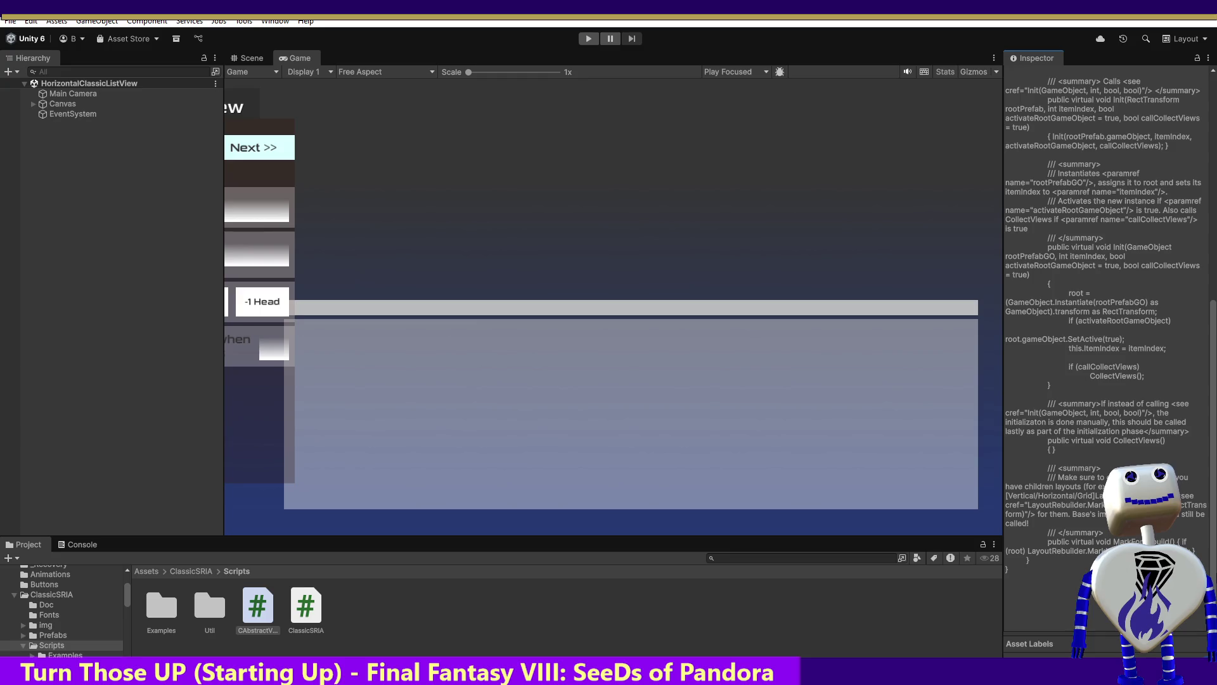
click(322, 613)
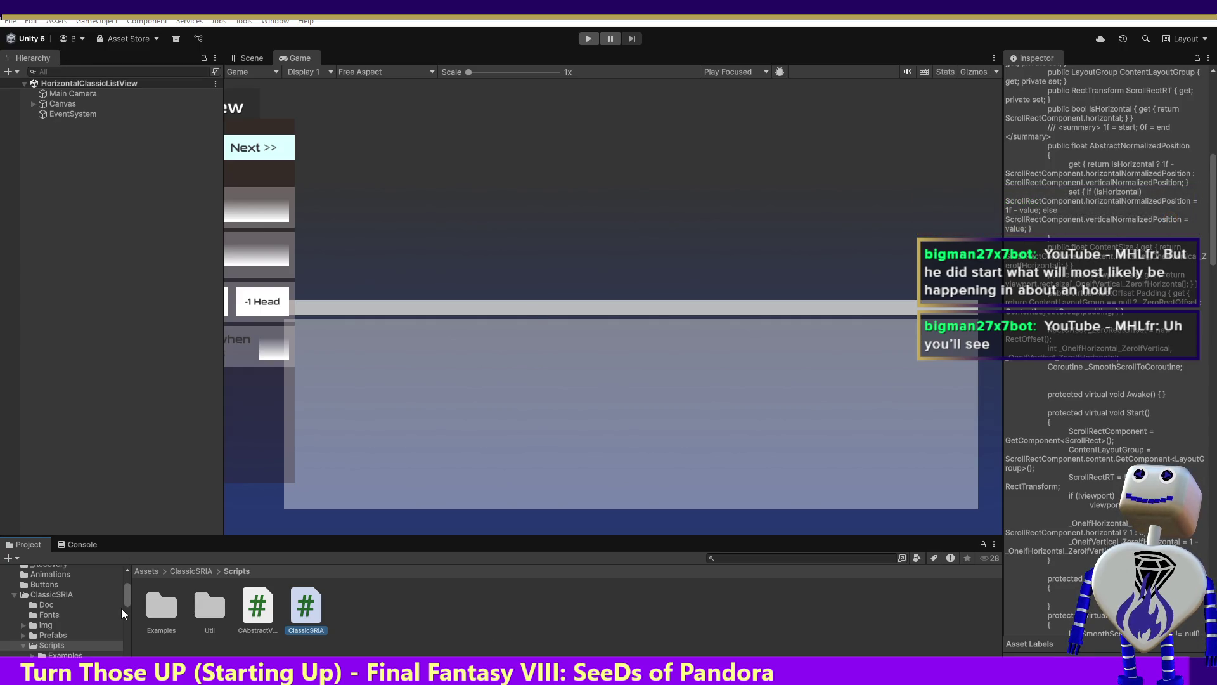
Navigate from Assets into unity_scroll_snap's scene folder and open scene_Horizontal.
click(147, 571)
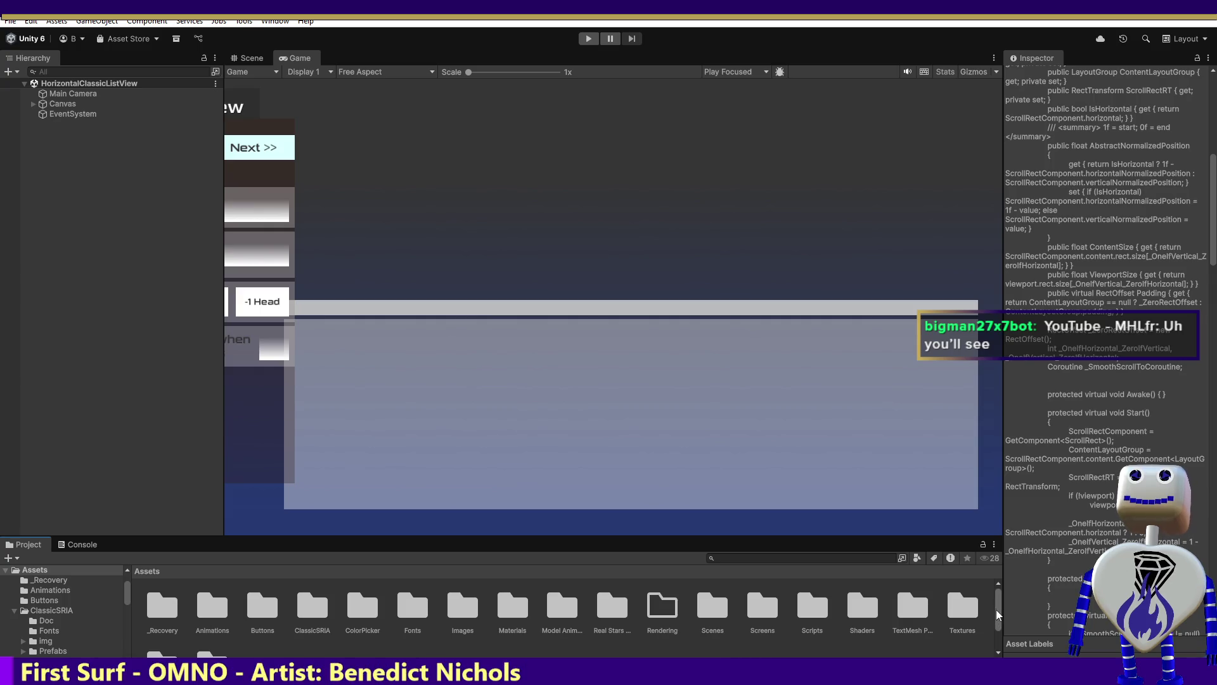
drag(999, 610, 1000, 625)
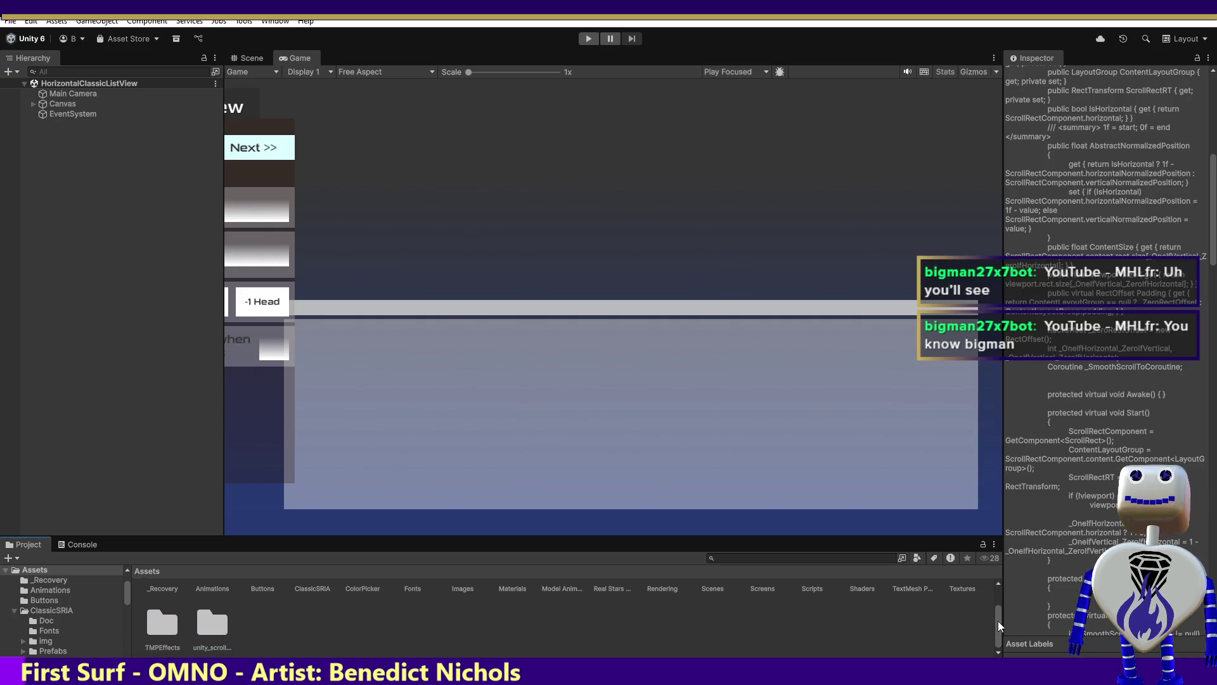
double_click(215, 631)
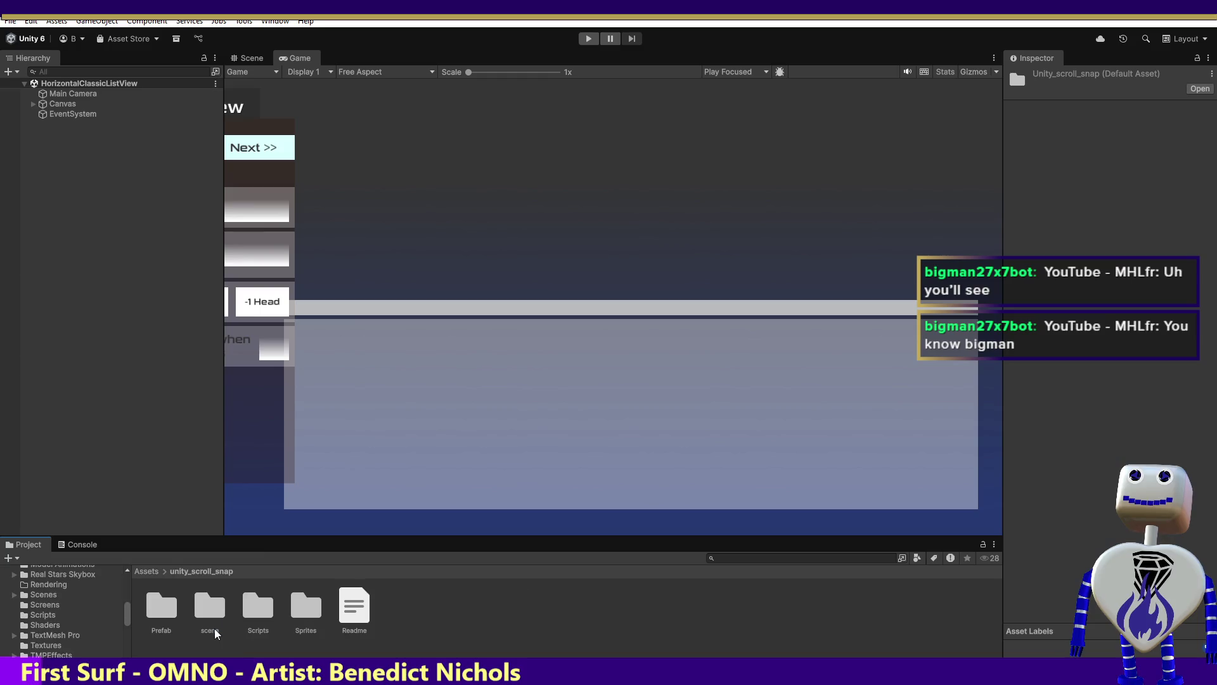
double_click(198, 617)
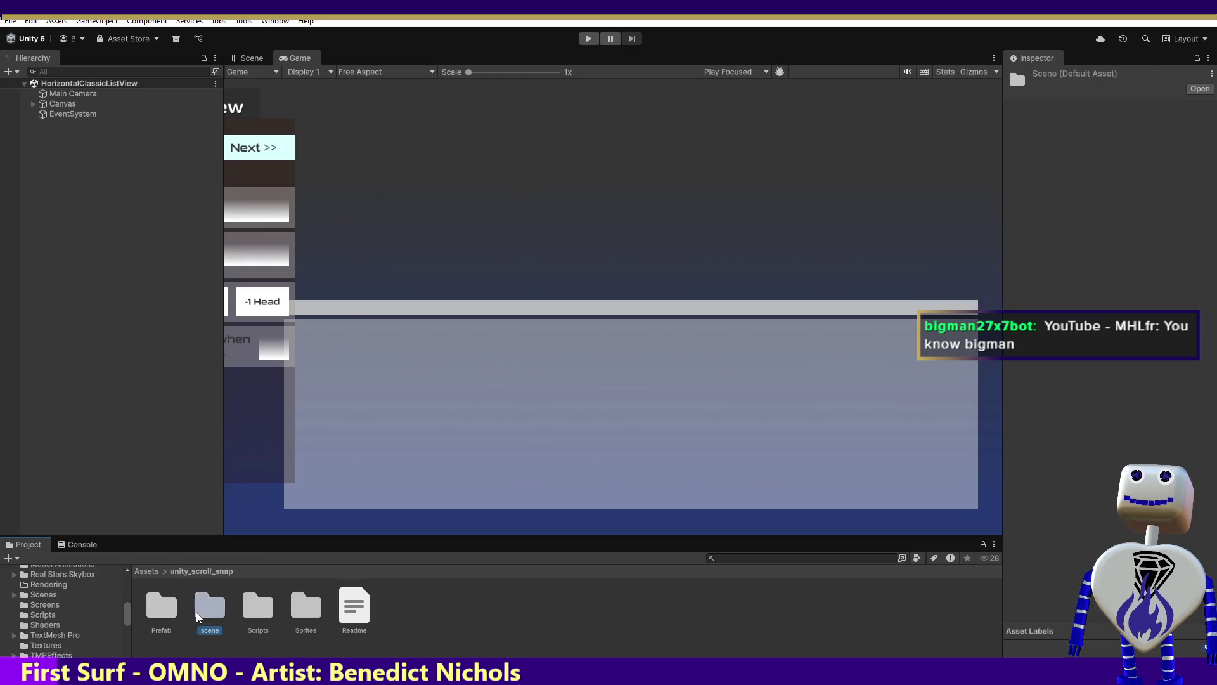
click(198, 616)
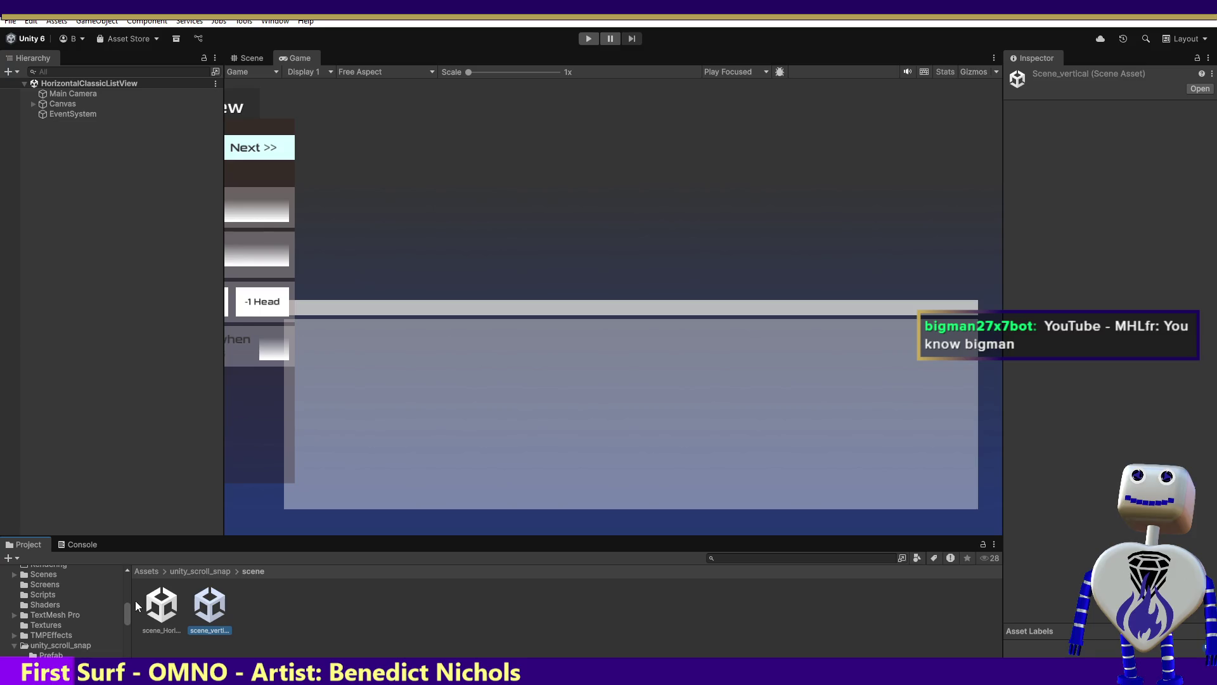
double_click(160, 606)
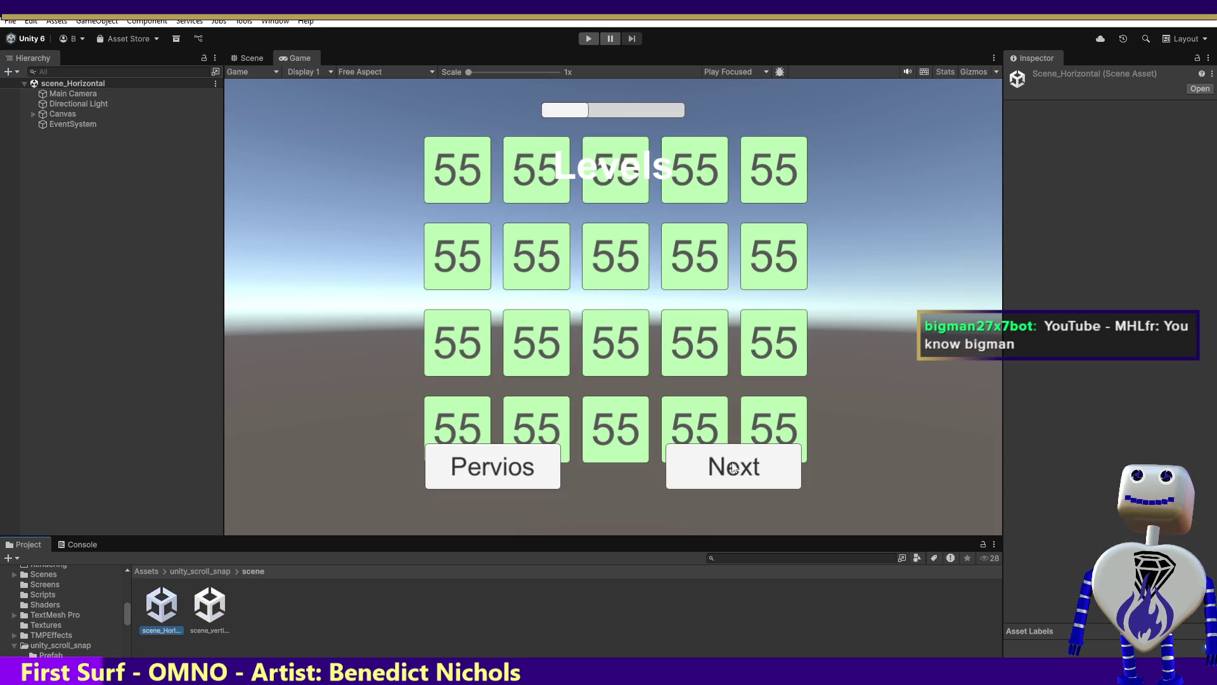
Run scene_Horizontal and page the level grid with Next and Pervios, showing the Console.
click(577, 111)
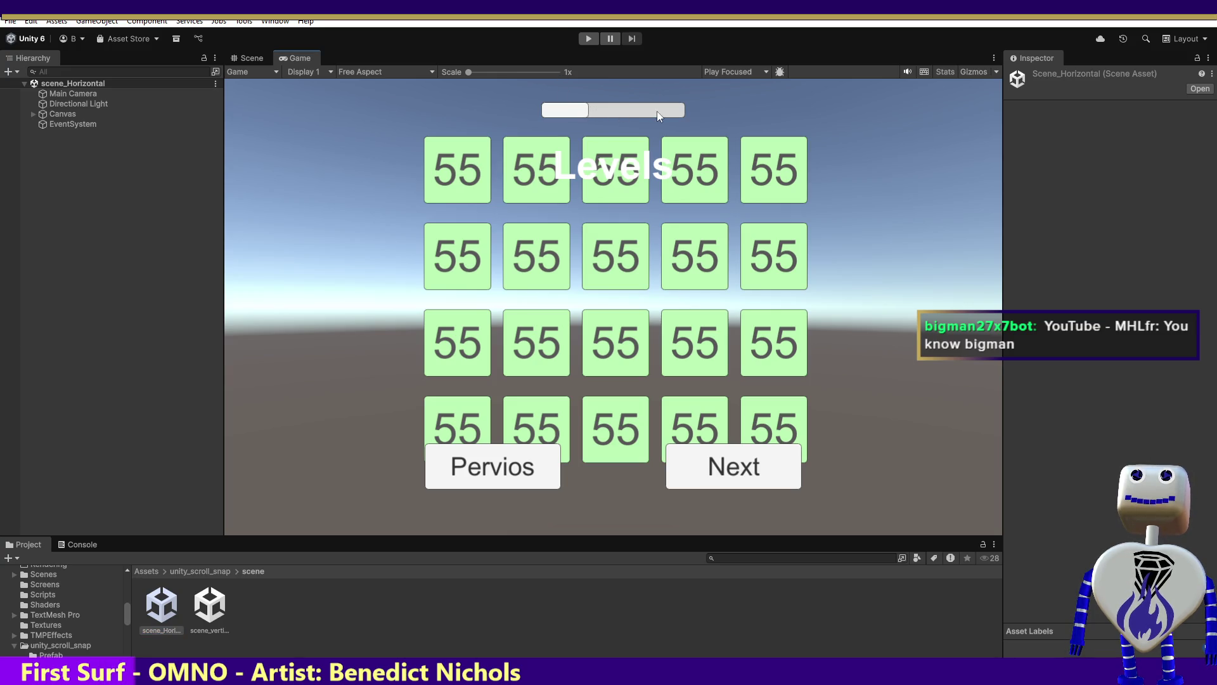
click(588, 39)
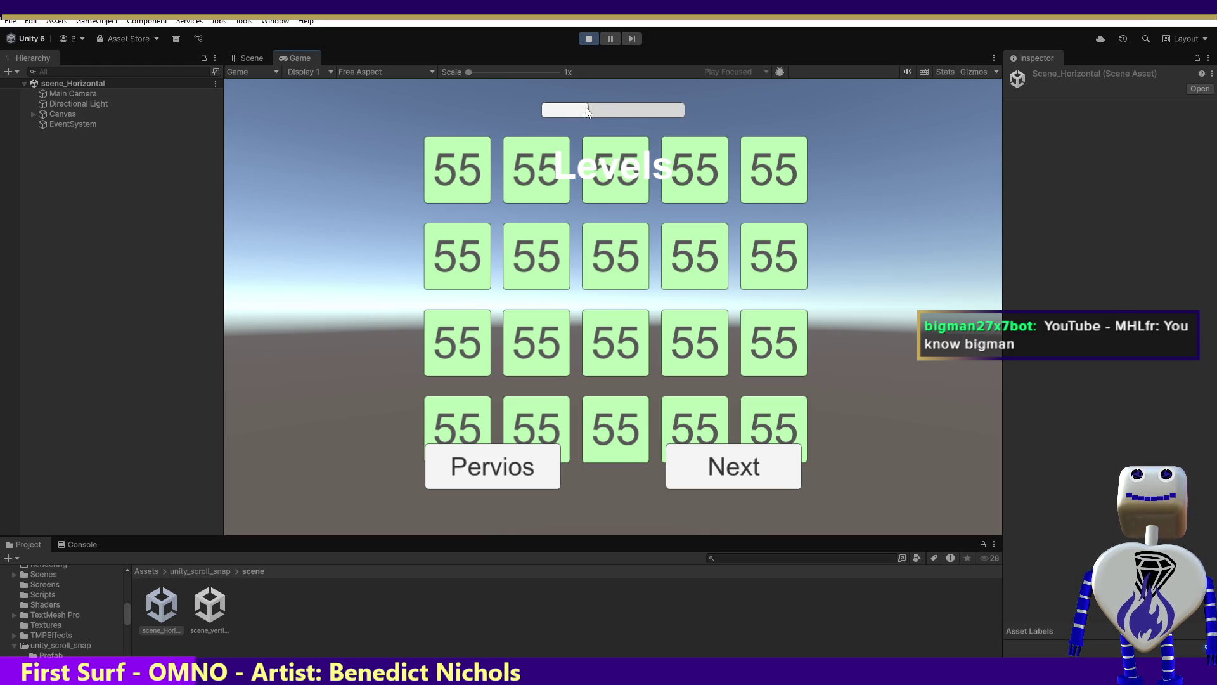
click(724, 466)
click(542, 447)
click(732, 451)
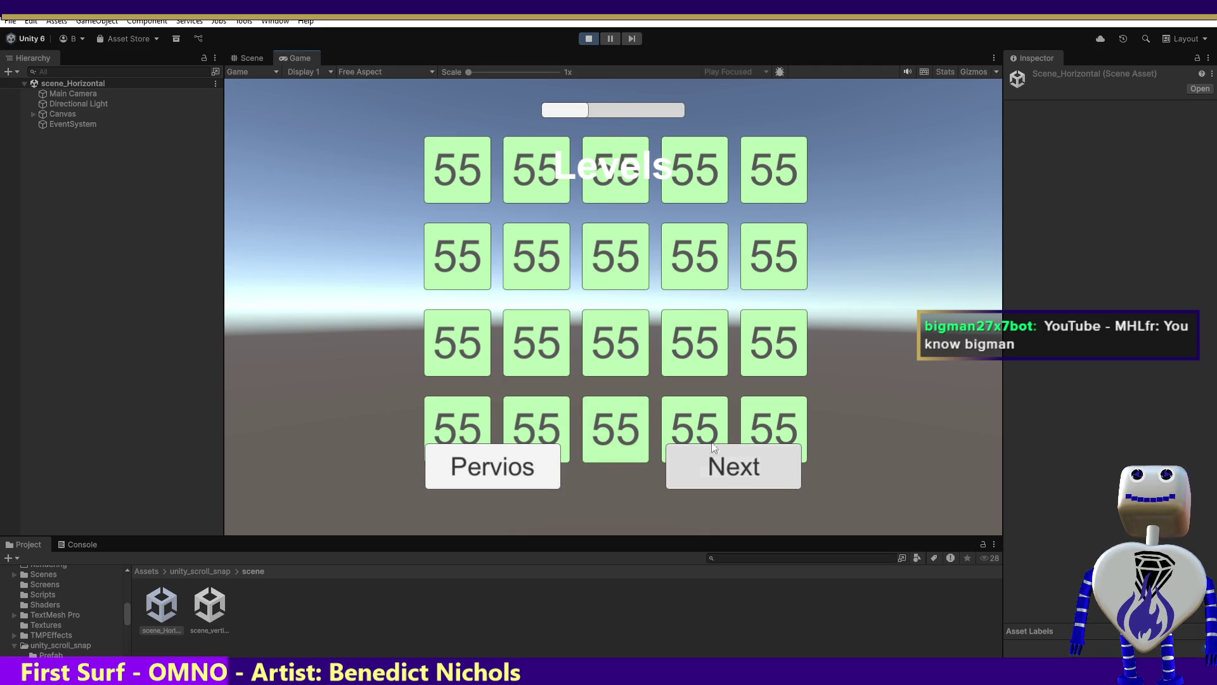
click(73, 545)
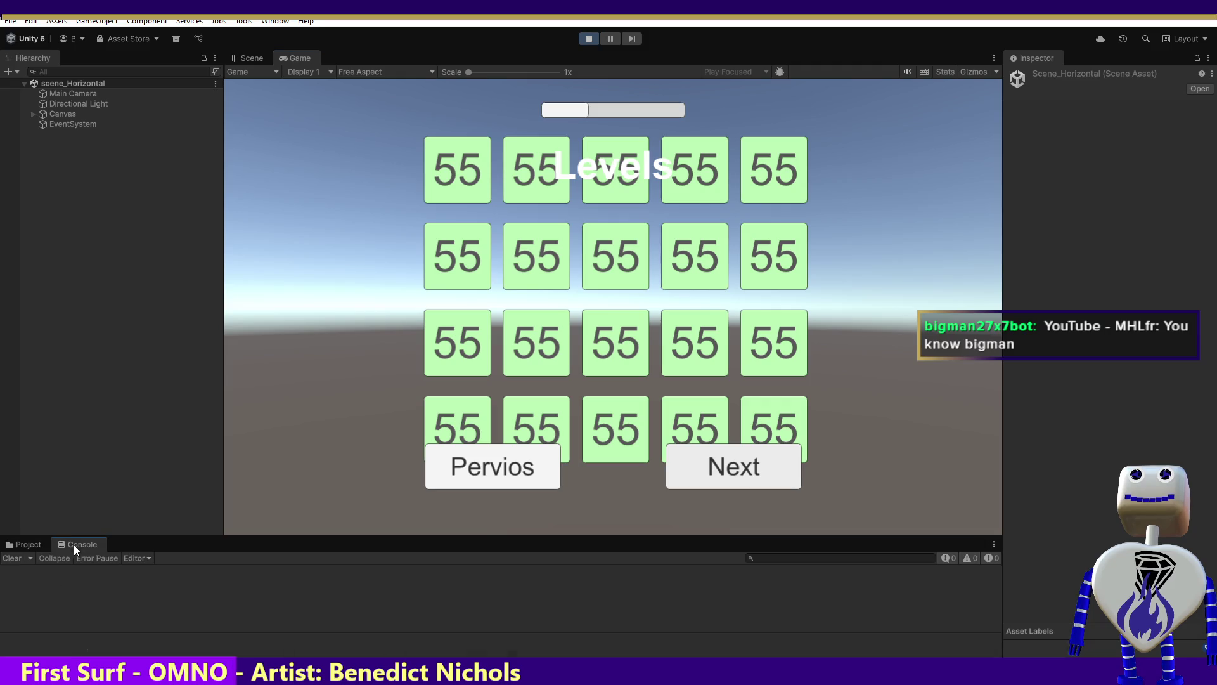
Page the levels with Next and Pervios again, then stop and restart play mode twice.
click(755, 470)
click(526, 461)
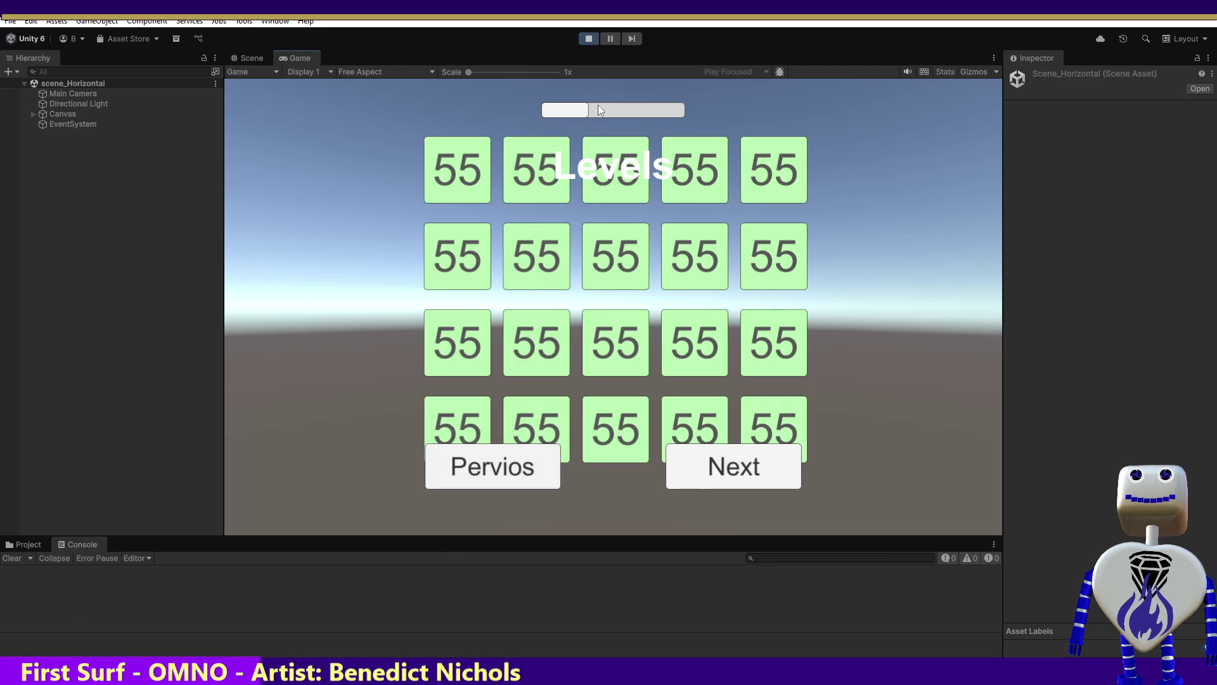
click(589, 38)
click(590, 39)
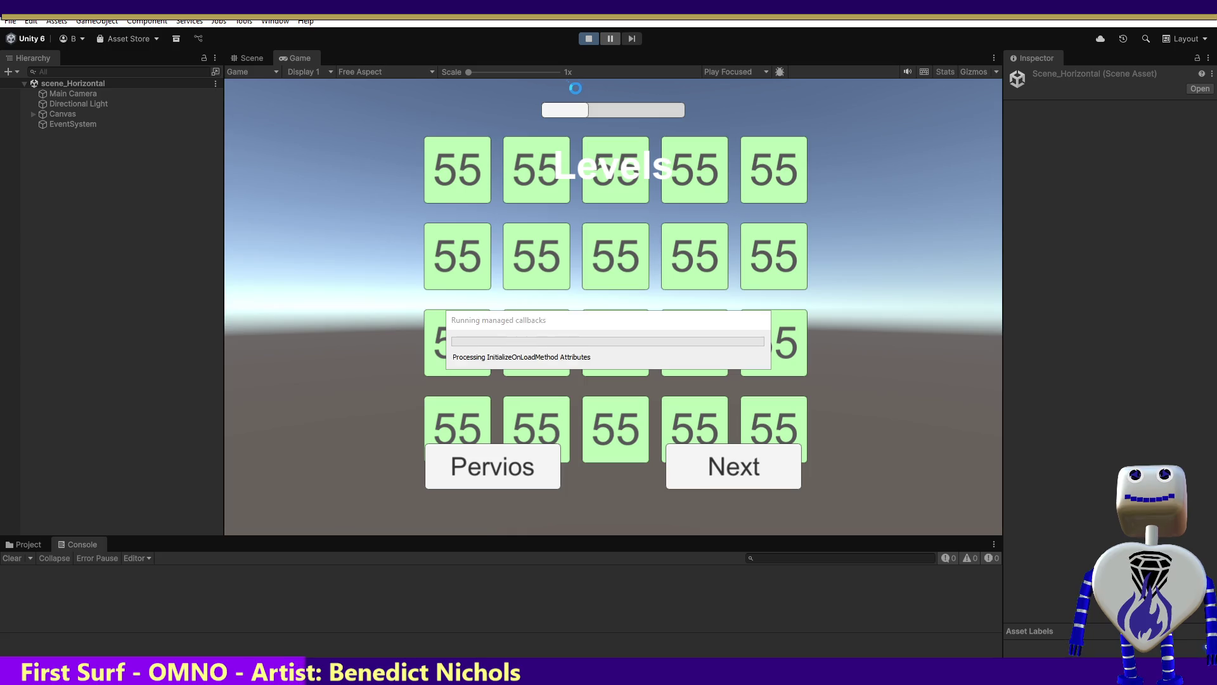
click(588, 39)
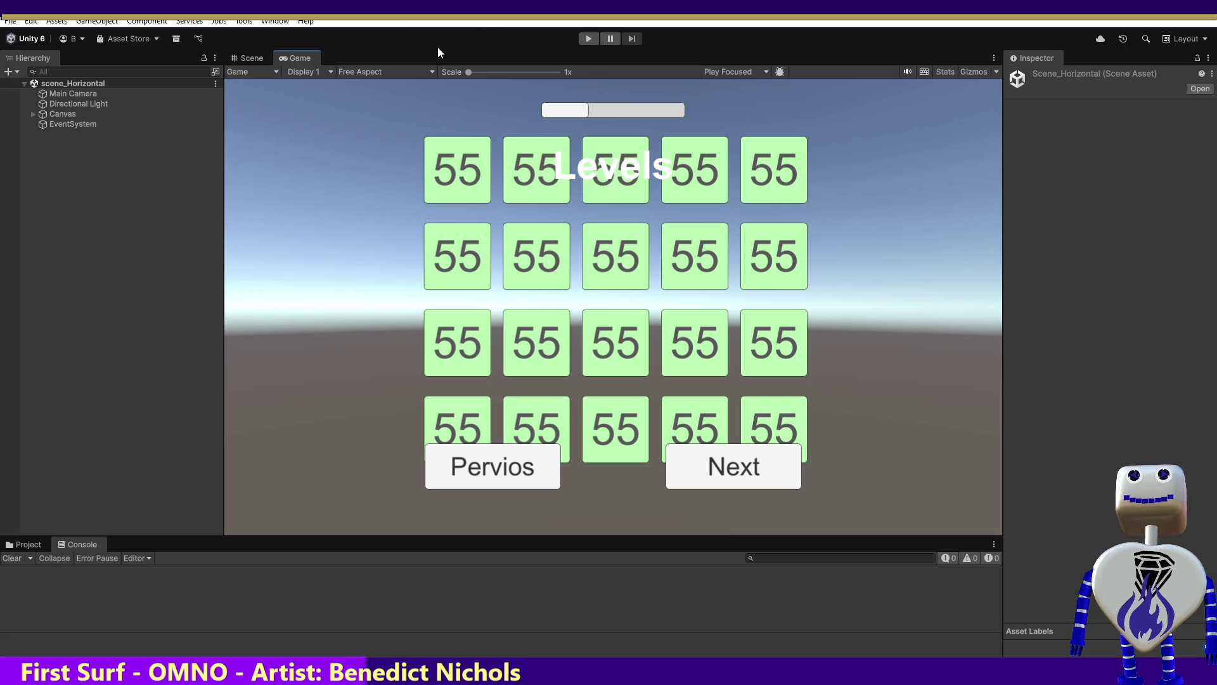
click(589, 39)
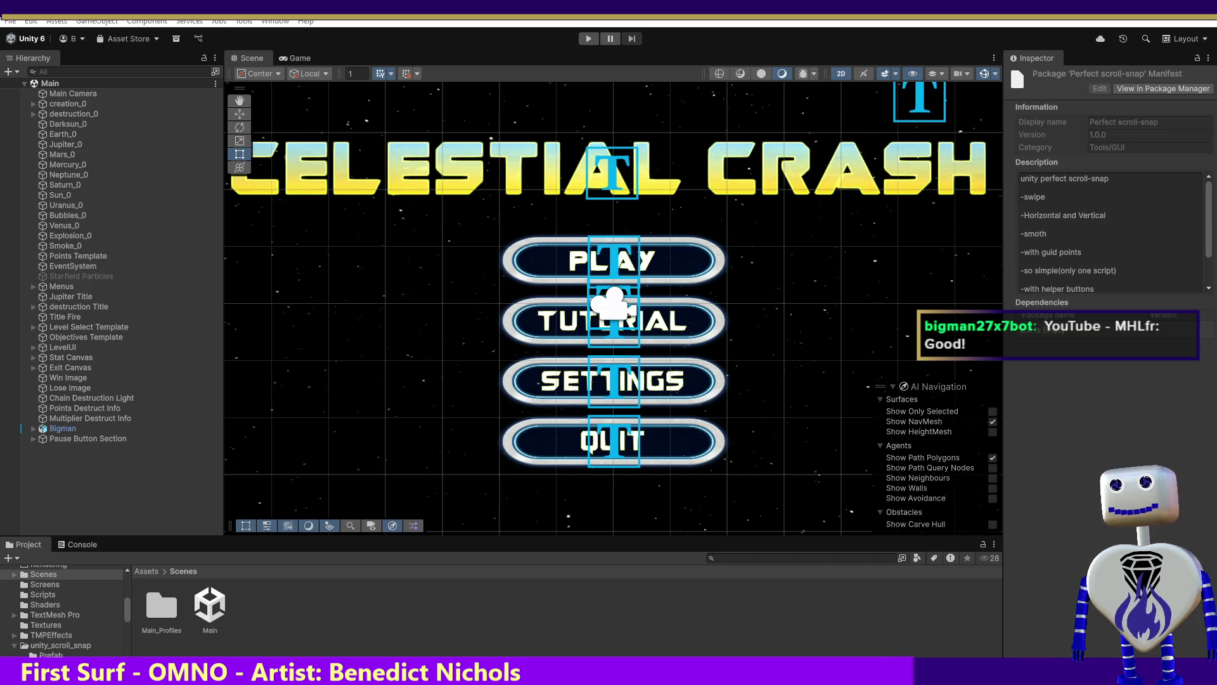
Delete the Perfect scroll-snap package's assets and confirm Remove in the Removing imported assets dialog.
key(Delete)
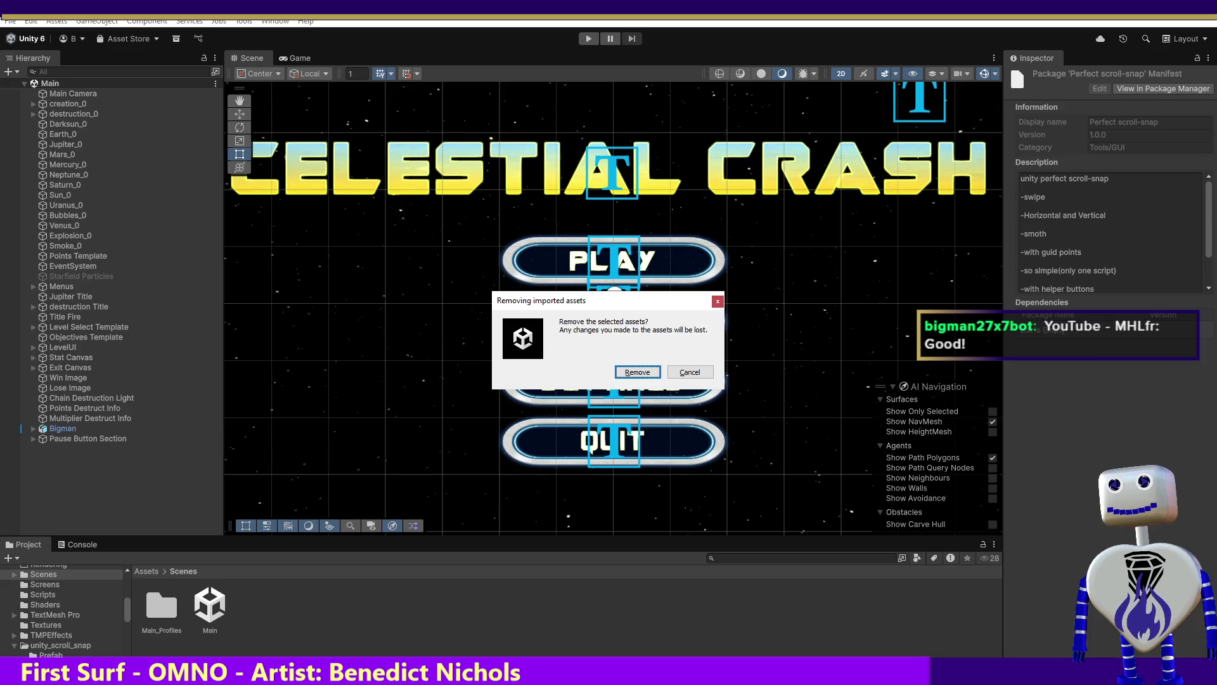
click(638, 372)
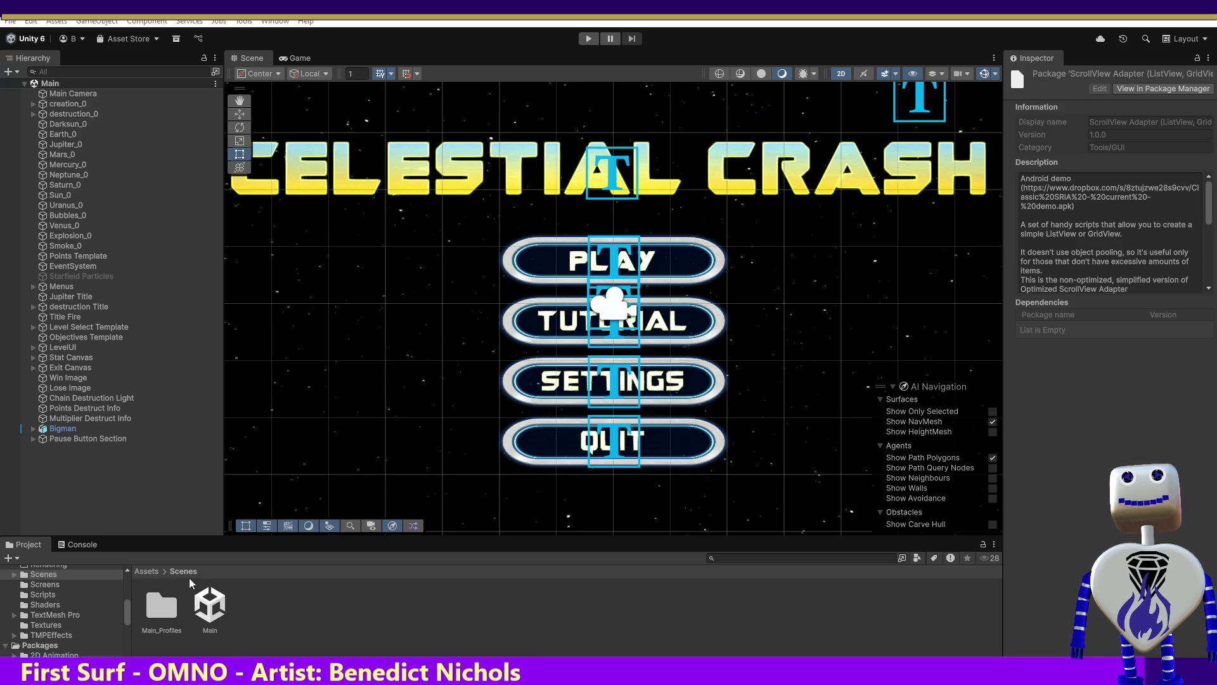
Browse between the top-level Assets folder and ClassicSRIA, then clear the folder selection.
click(145, 572)
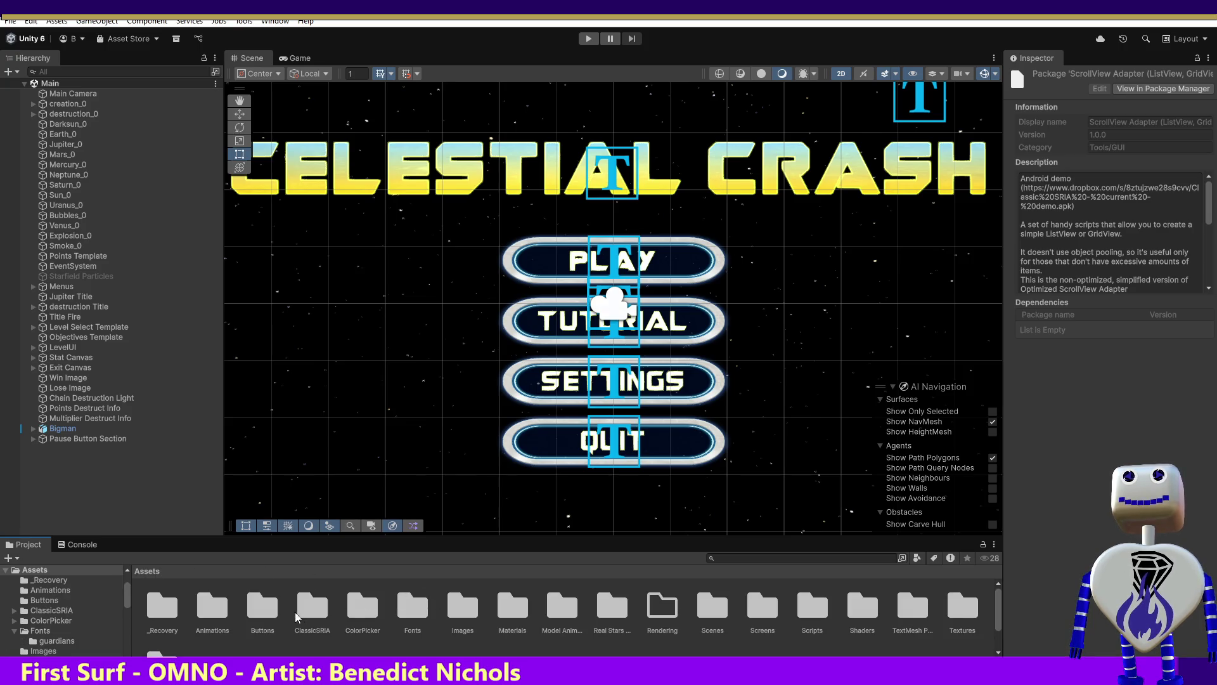
double_click(312, 609)
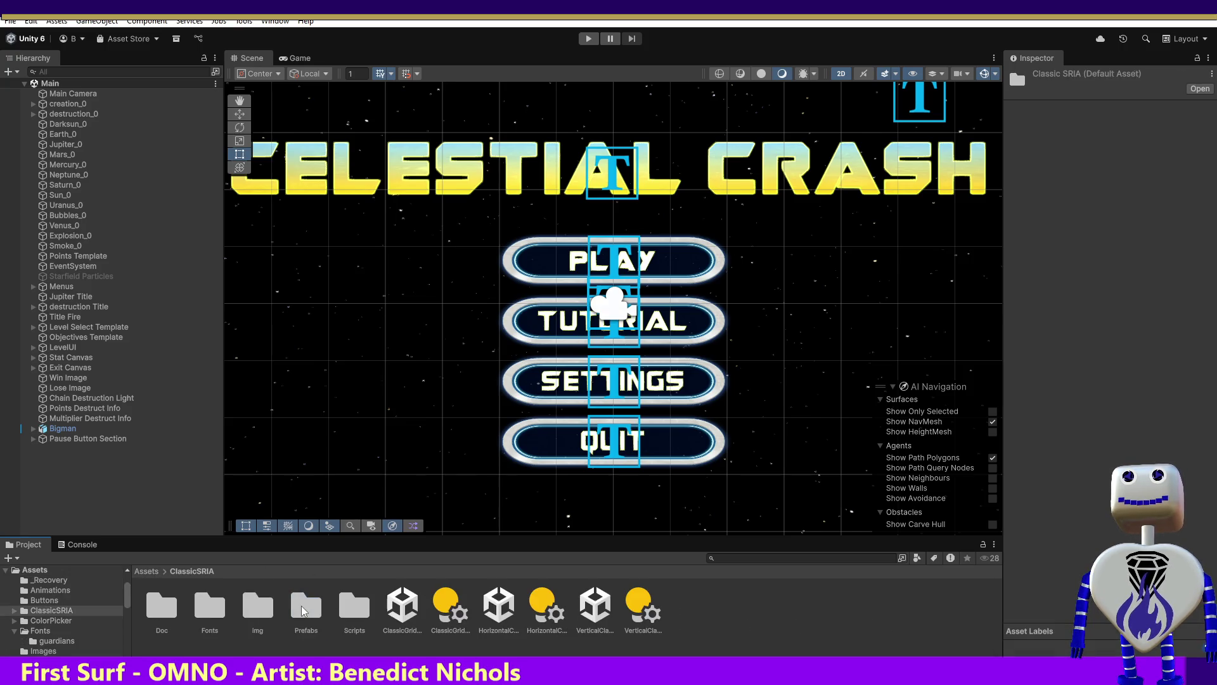
click(152, 573)
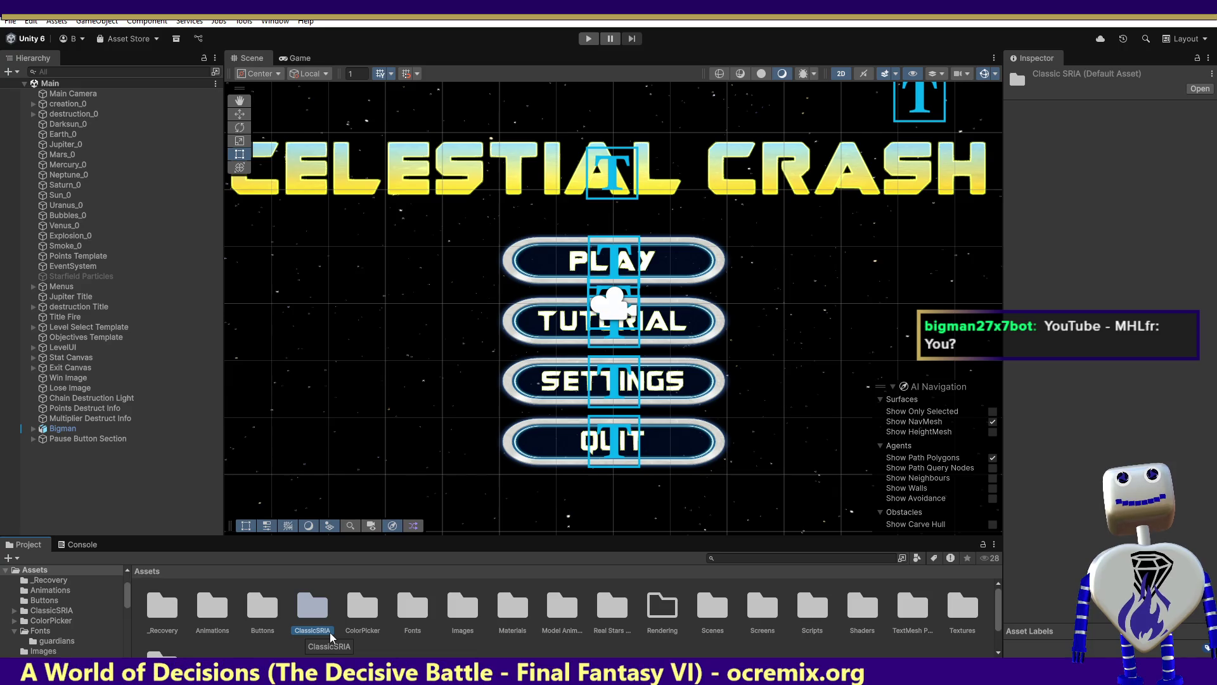
drag(1003, 598, 1005, 599)
scroll(1002, 630, down, 2)
scroll(1001, 634, up, 2)
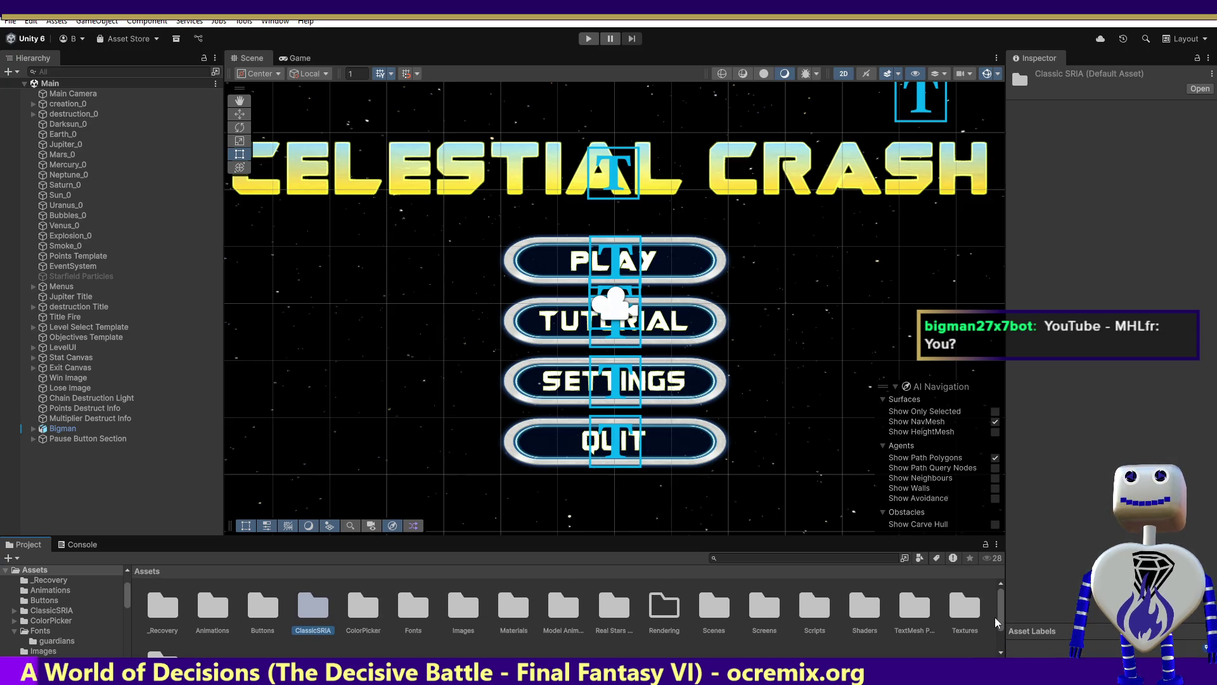
click(996, 622)
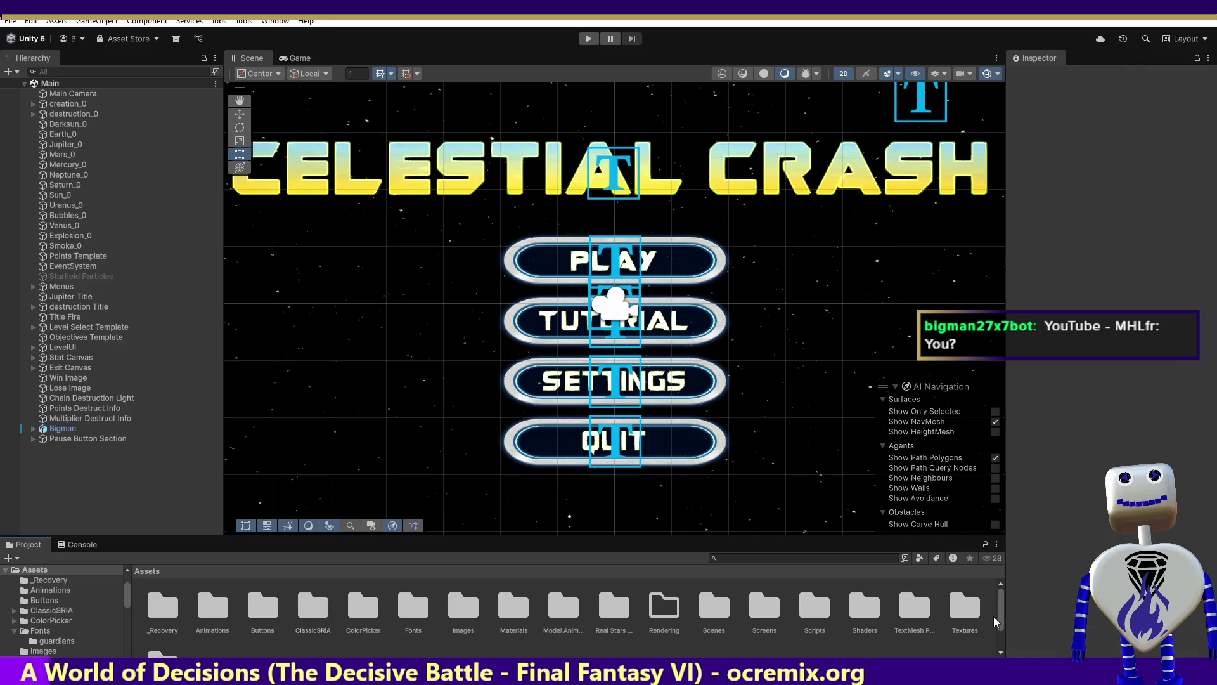
Look inside the ColorPicker folder, then return to the top-level Assets folder.
double_click(361, 607)
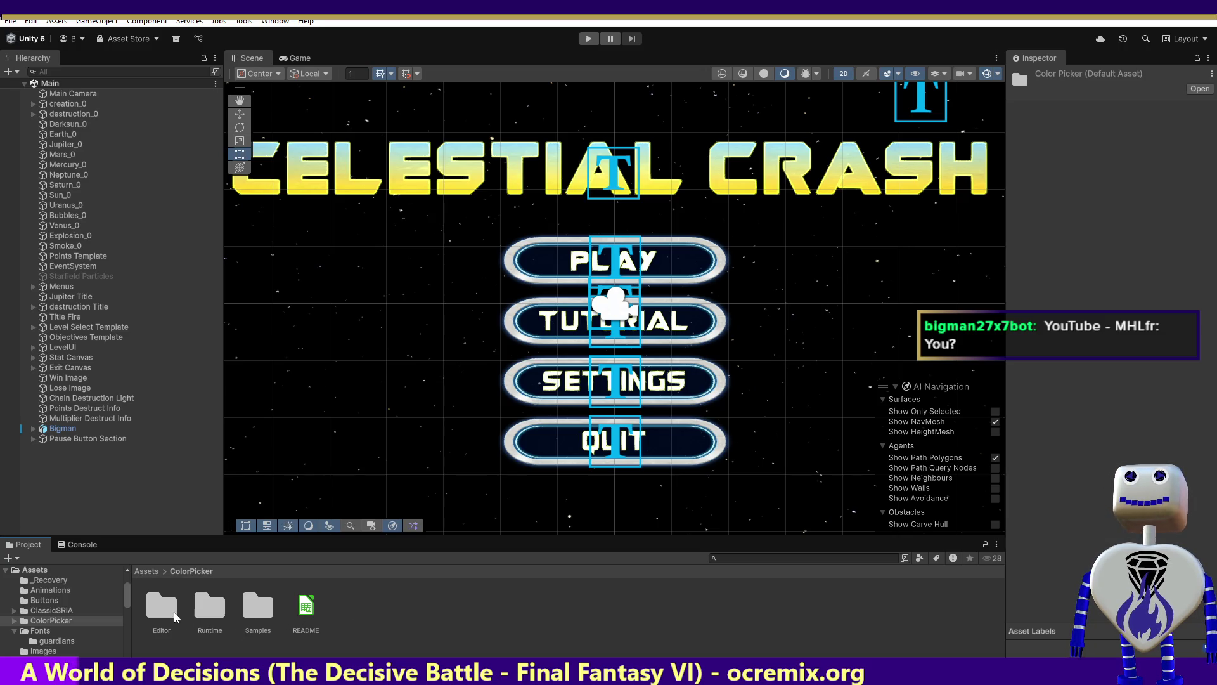
click(152, 572)
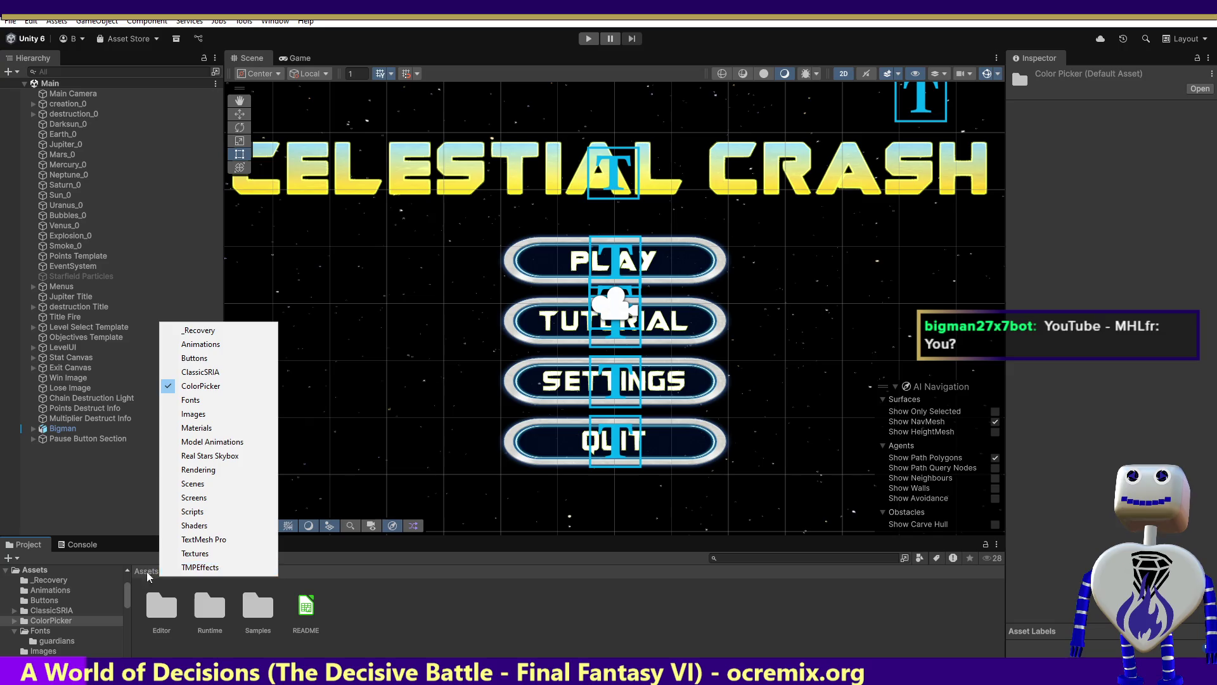
click(152, 573)
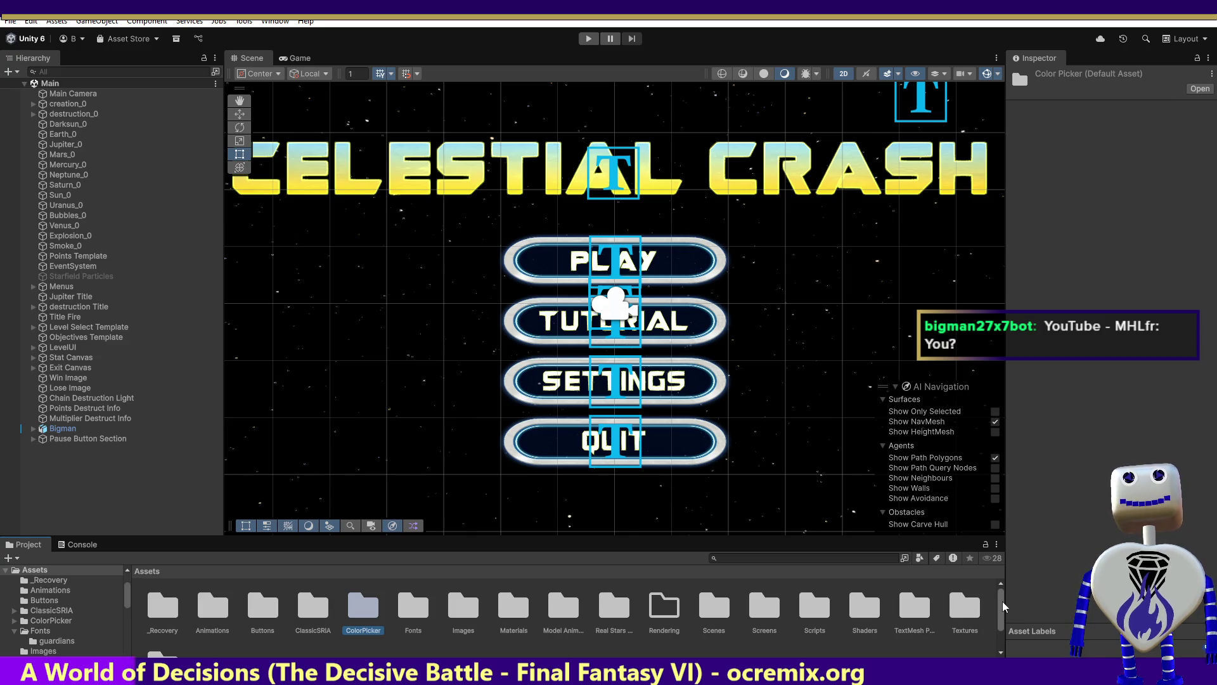
scroll(1002, 605, down, 2)
scroll(1006, 628, up, 2)
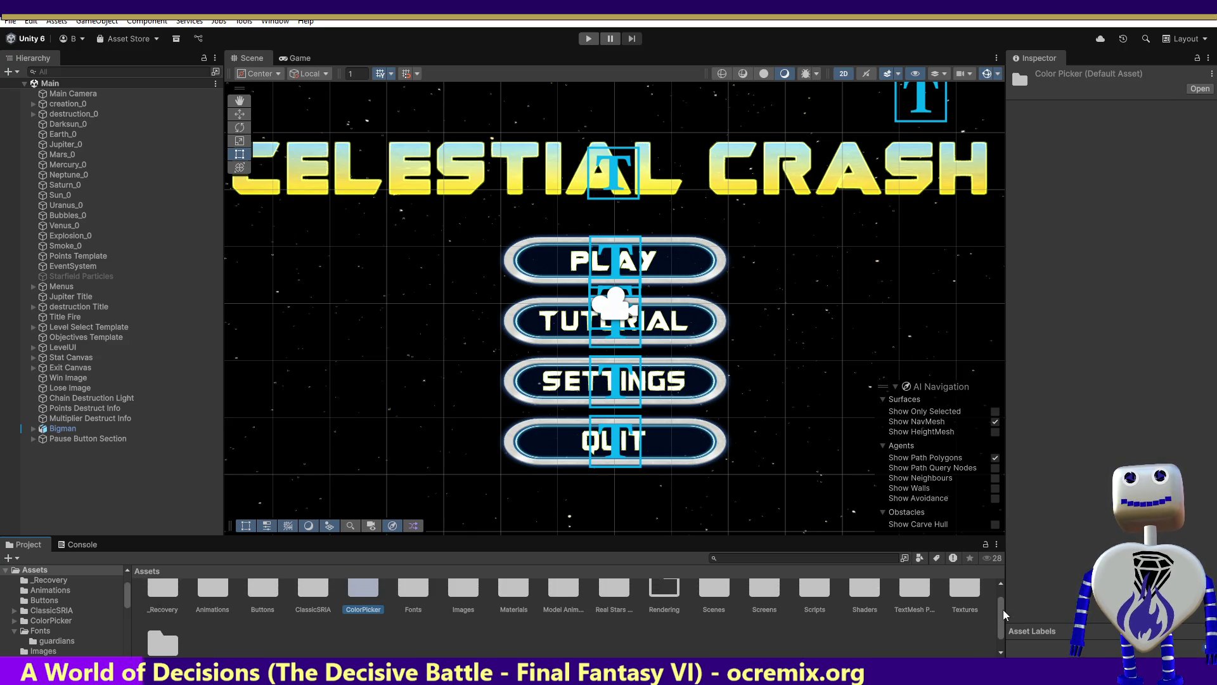
Open the ClassicSRIA folder and its HorizontalClassicListView demo scene.
click(313, 604)
double_click(313, 604)
click(315, 604)
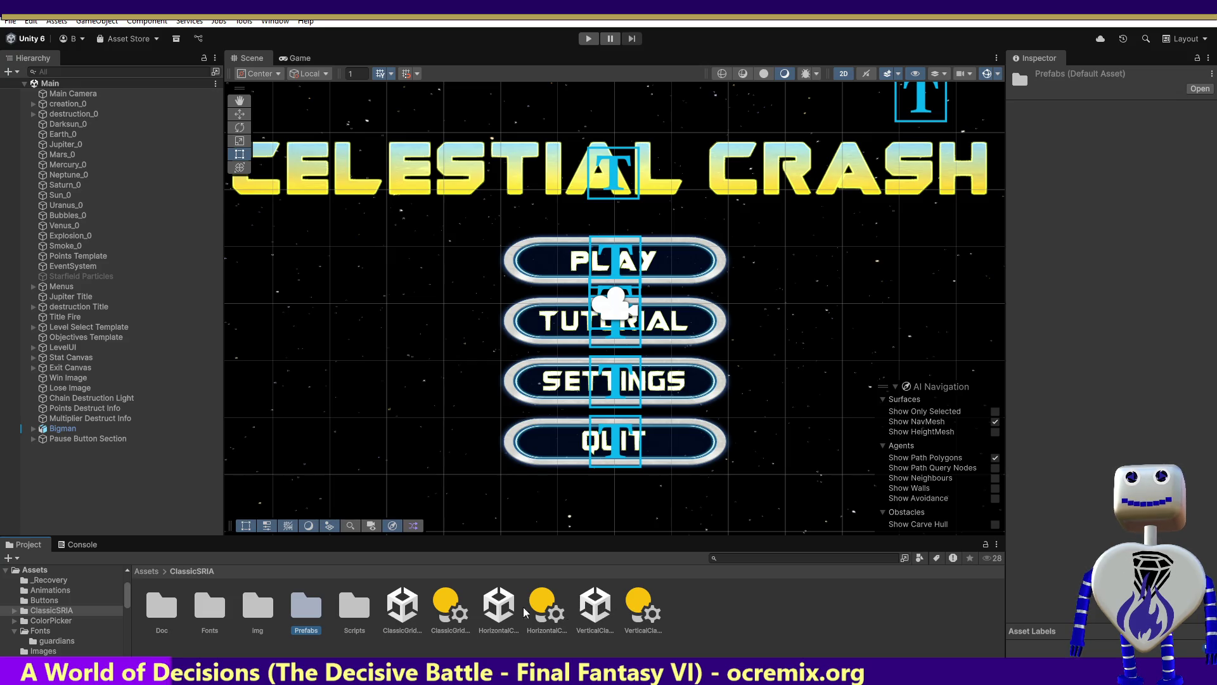
double_click(498, 608)
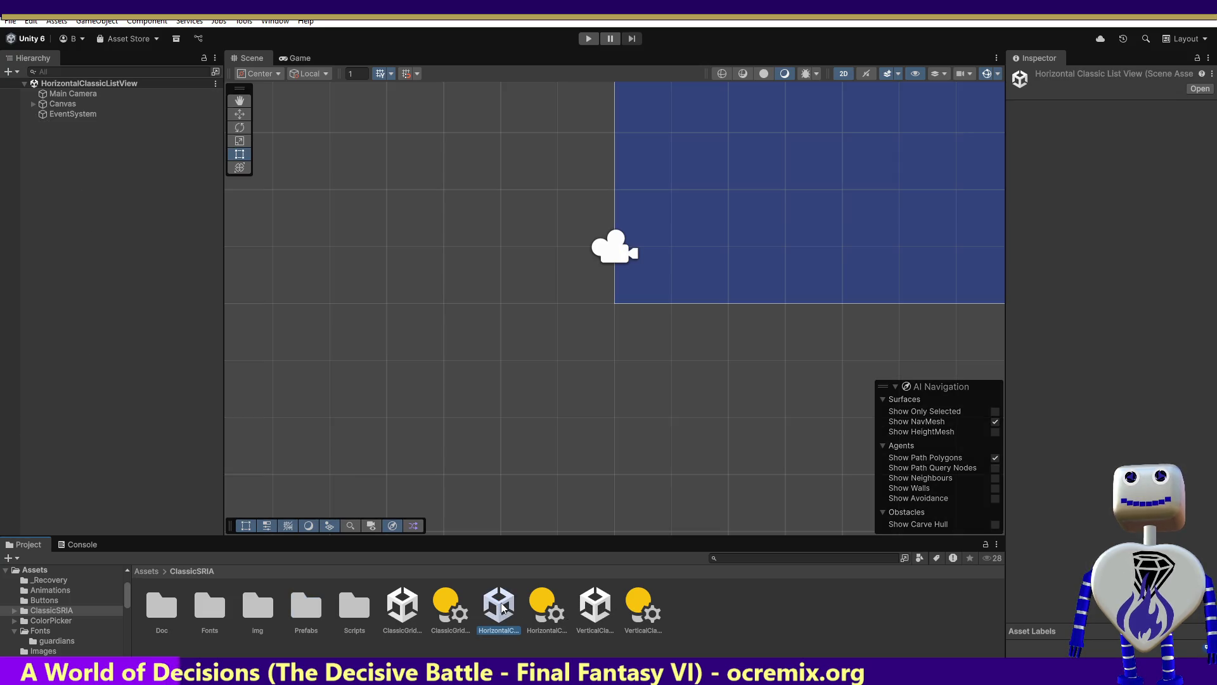
Show the Console, run the horizontal list demo, and try its Next and Back buttons.
click(89, 544)
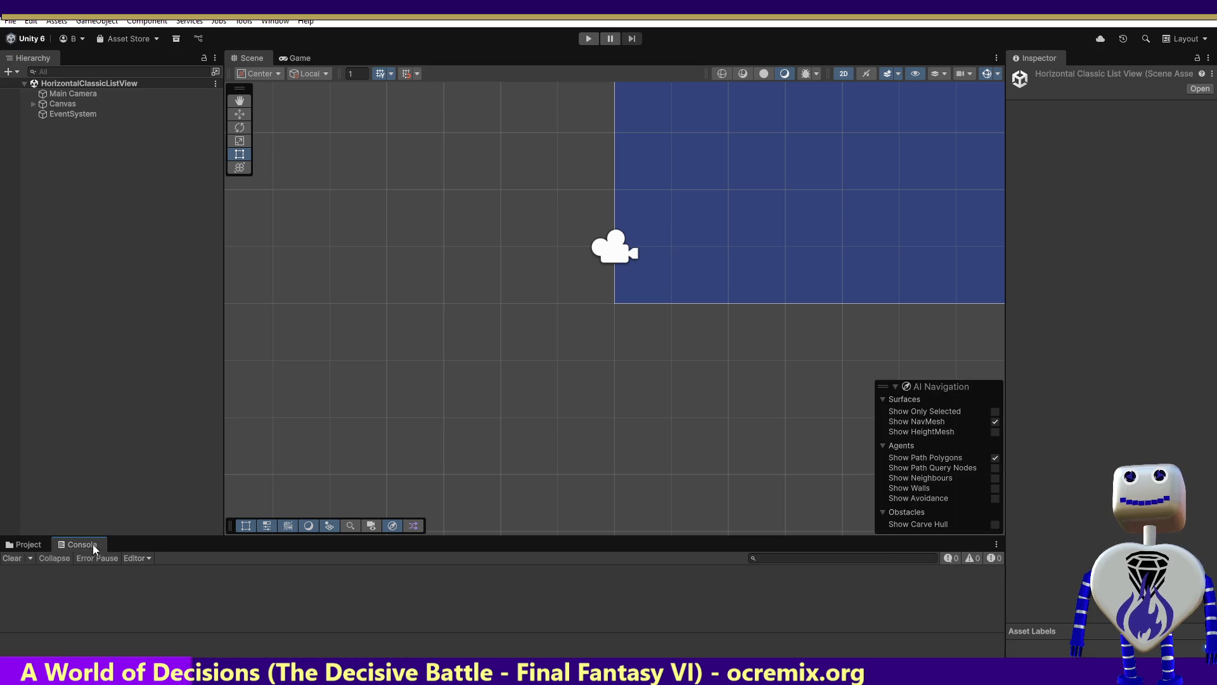
click(588, 38)
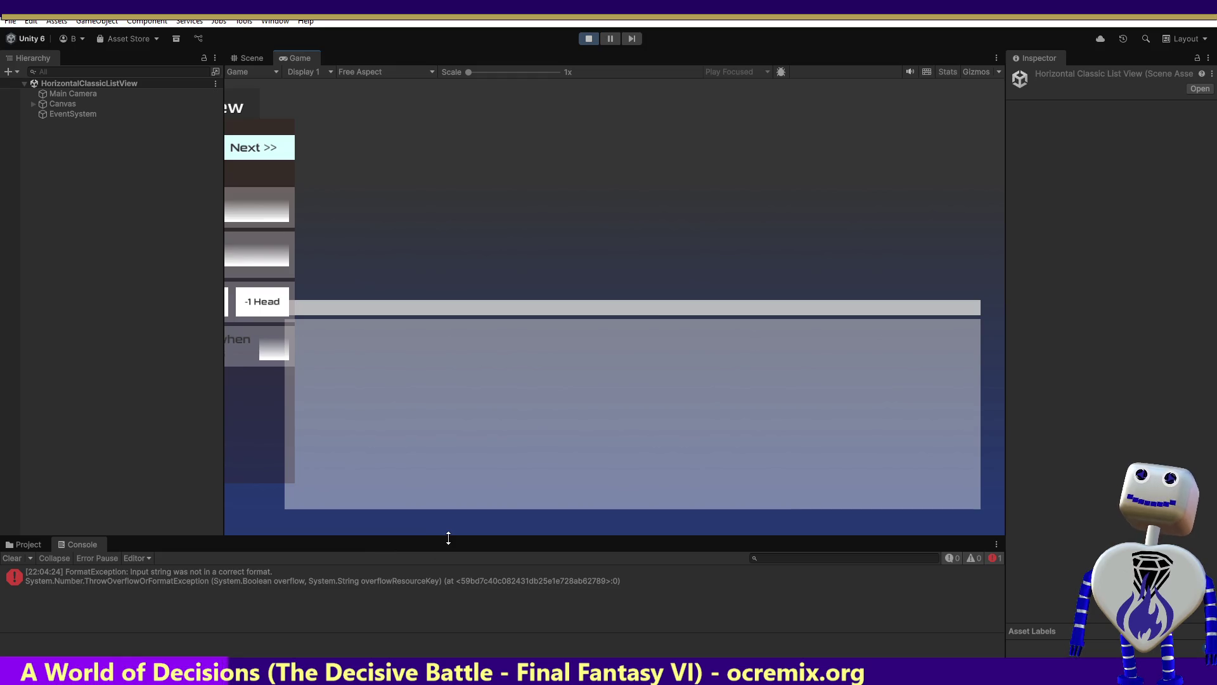
click(250, 143)
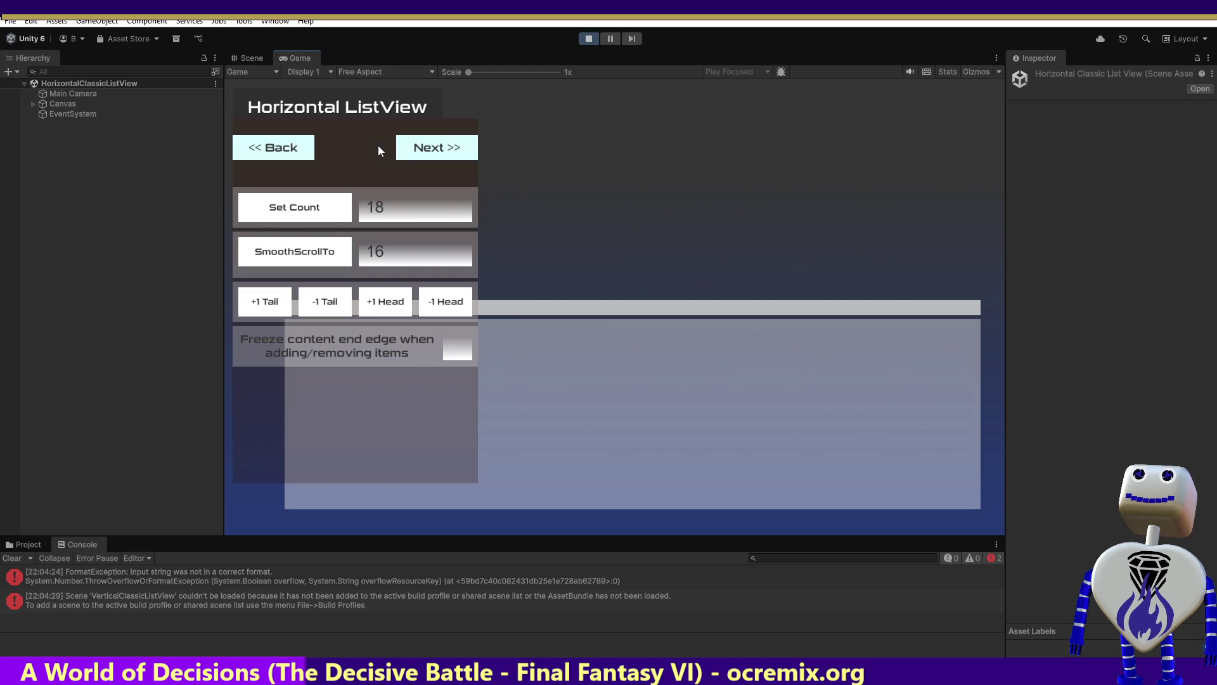
click(296, 149)
double_click(294, 146)
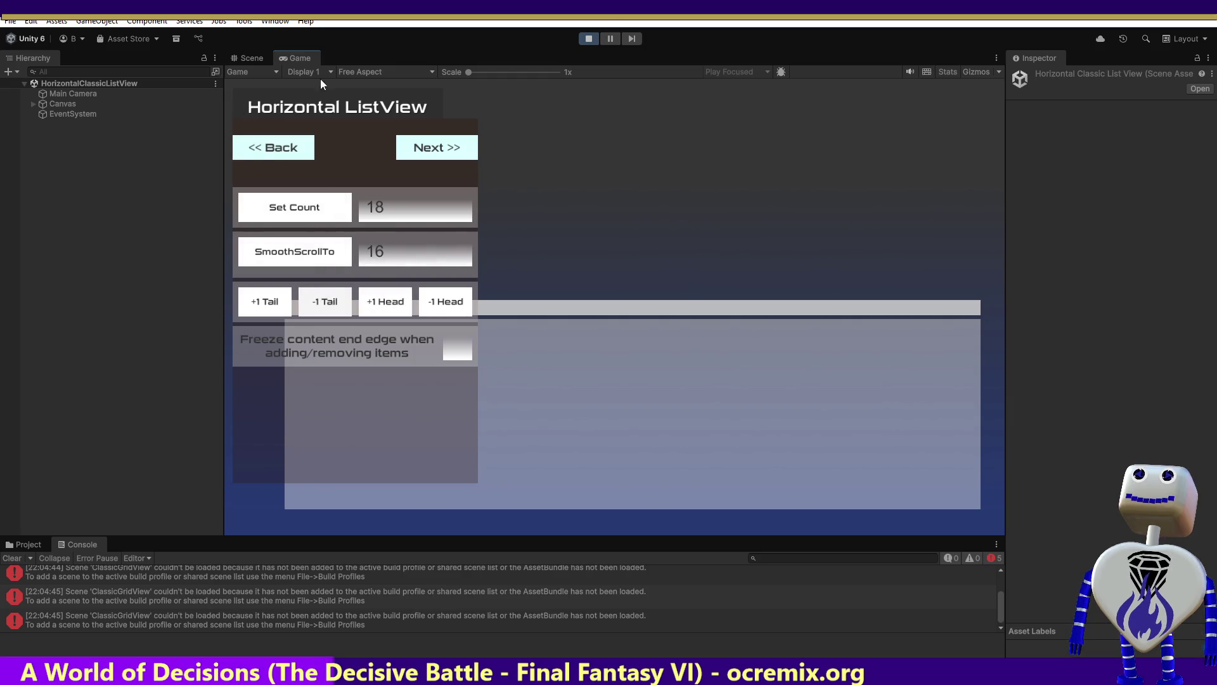
click(580, 39)
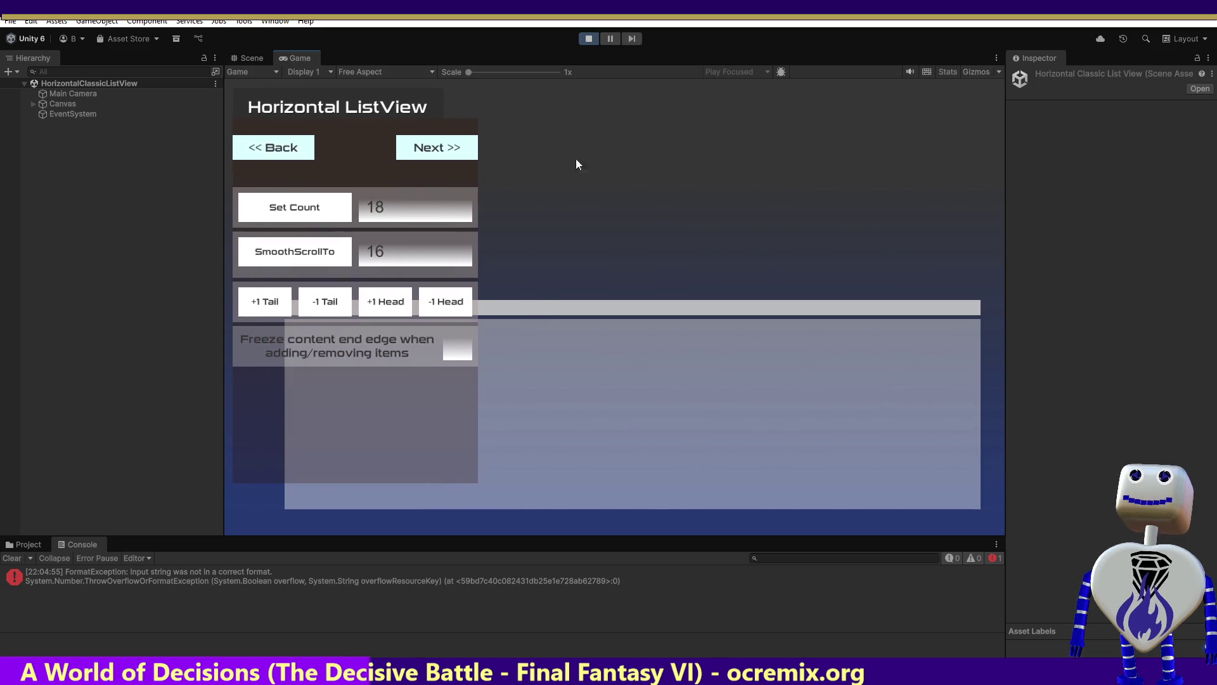
Apply an item count of 18, smooth-scroll to item 16, then expand Canvas in the Hierarchy.
click(293, 209)
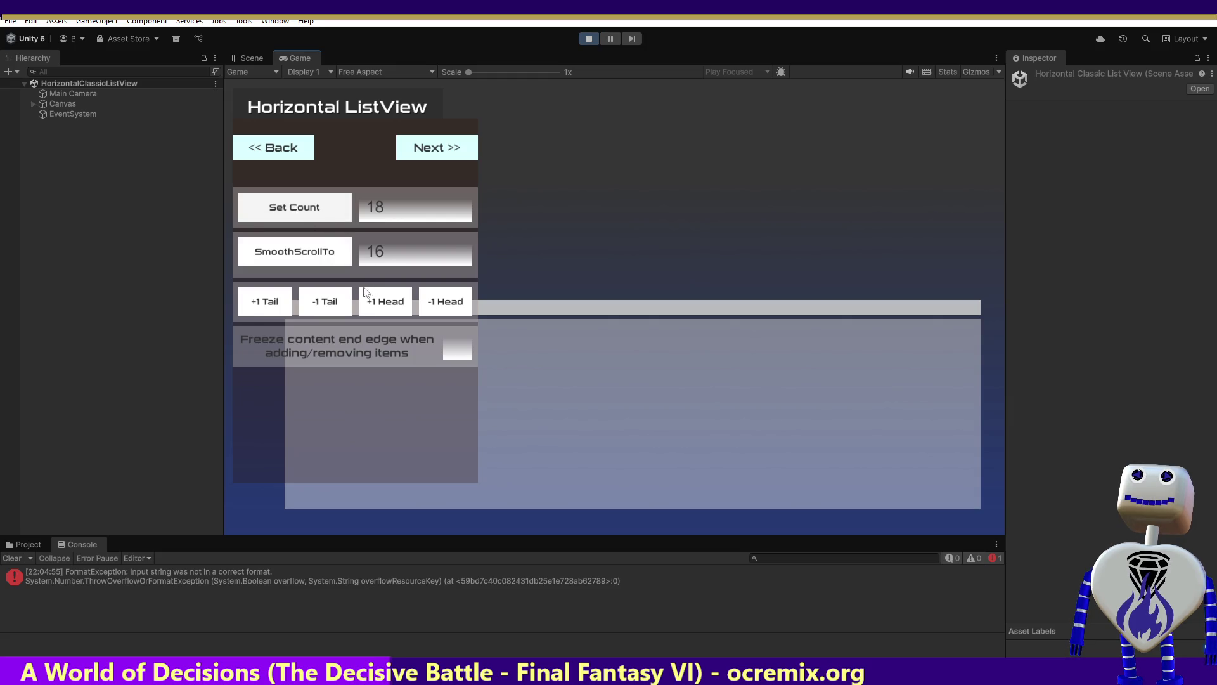
click(317, 250)
click(300, 211)
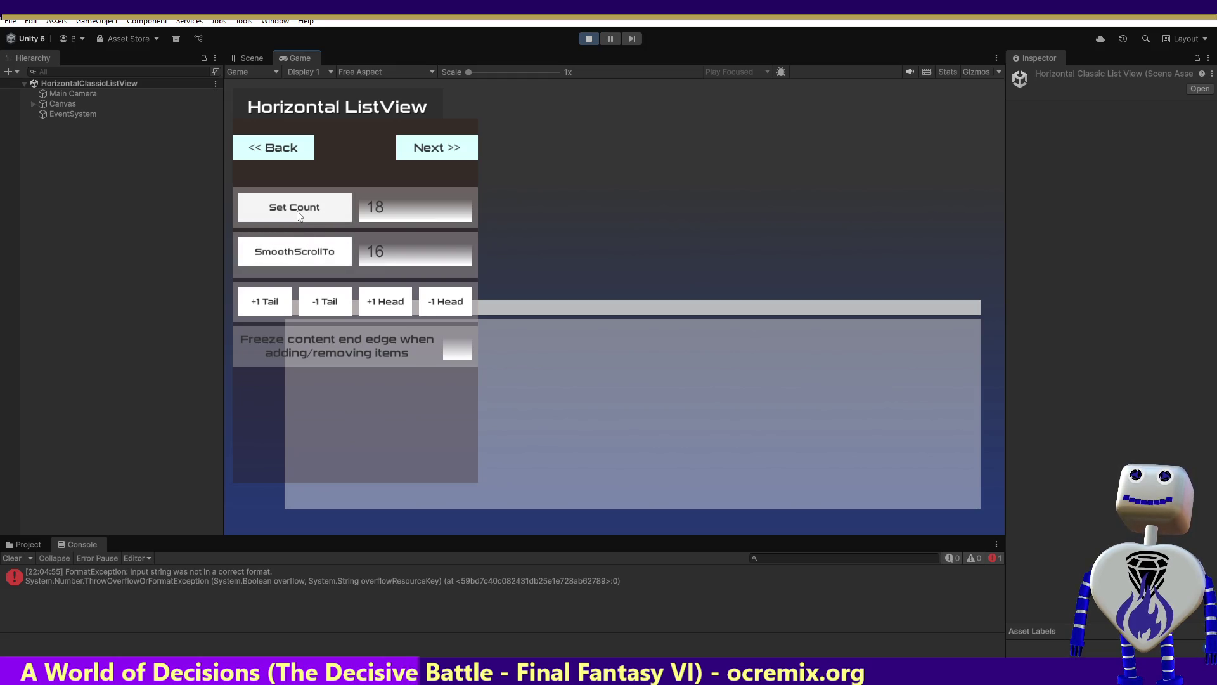
click(33, 104)
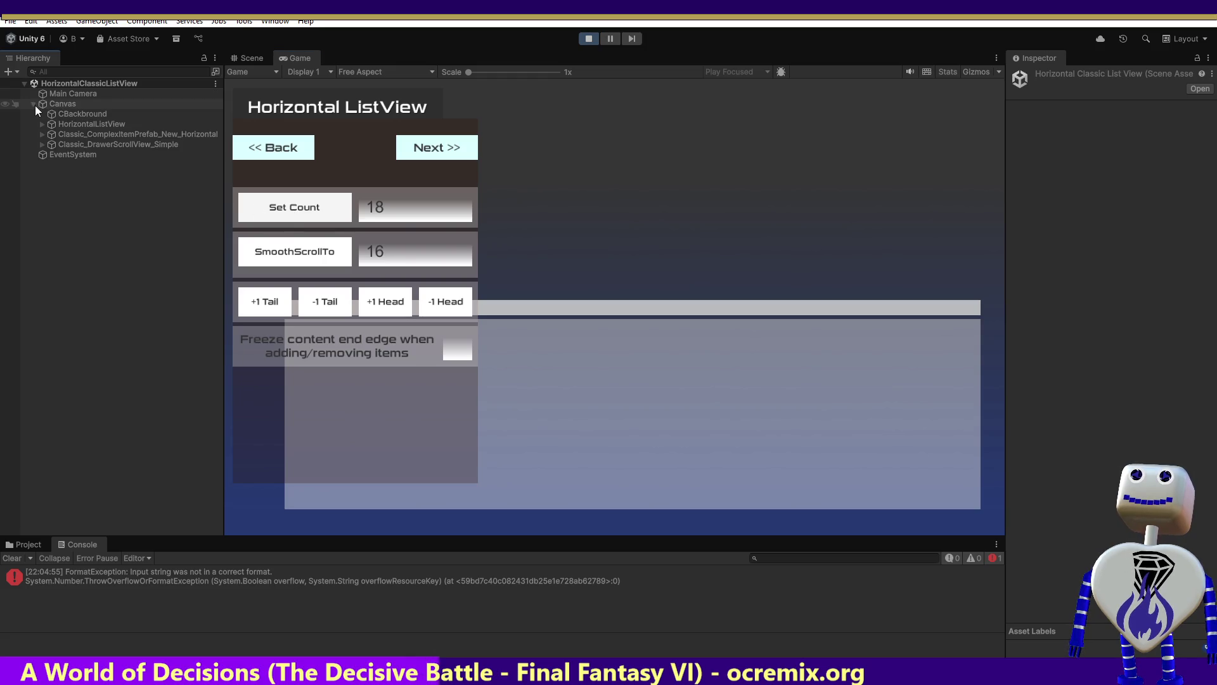
Inspect HorizontalListView and its Viewport and Scrollbar children in the Inspector.
click(62, 113)
click(67, 125)
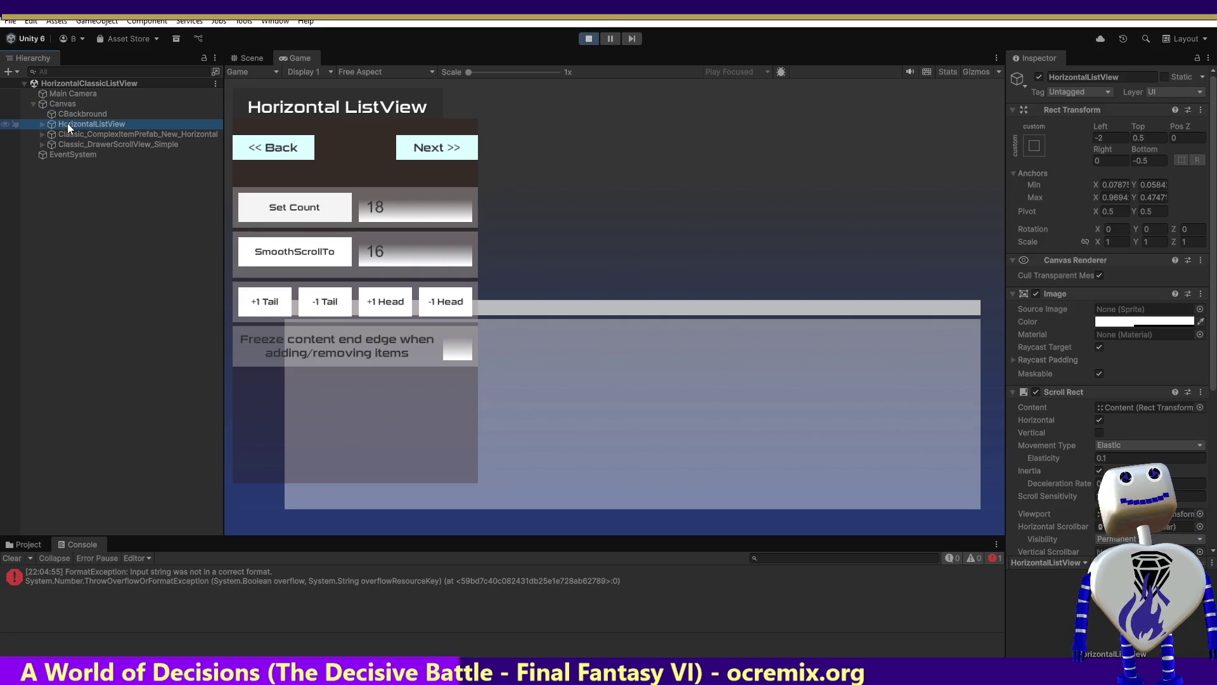
click(42, 124)
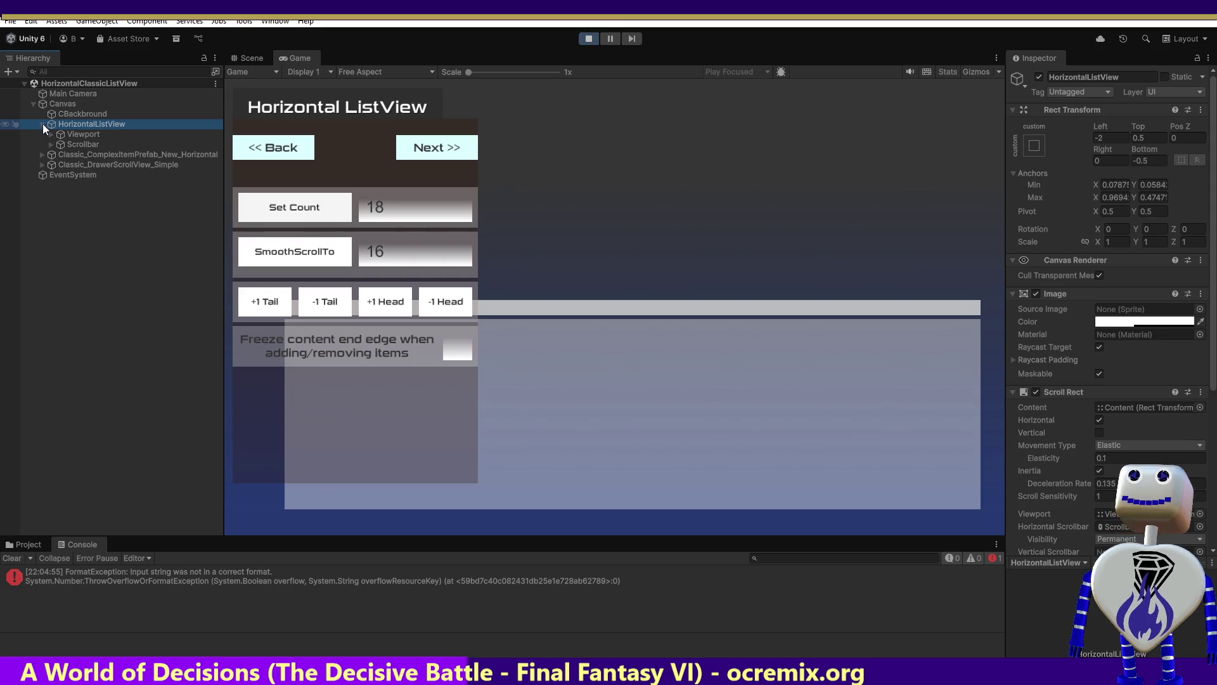
click(62, 135)
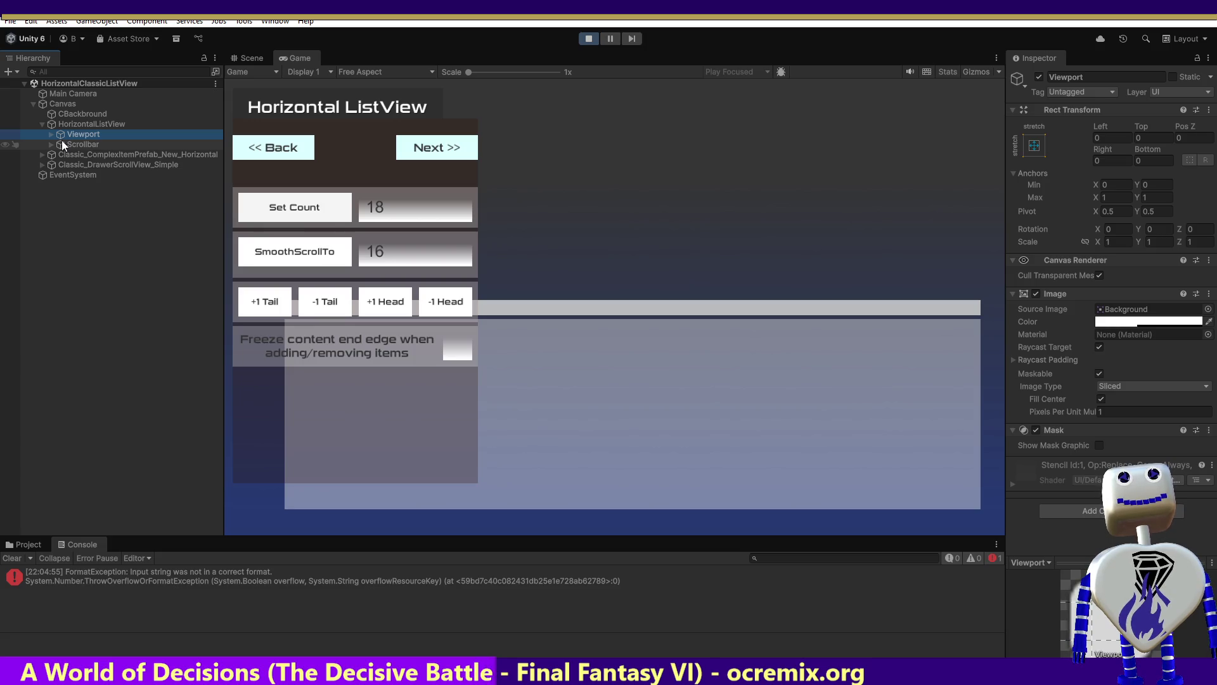
click(65, 146)
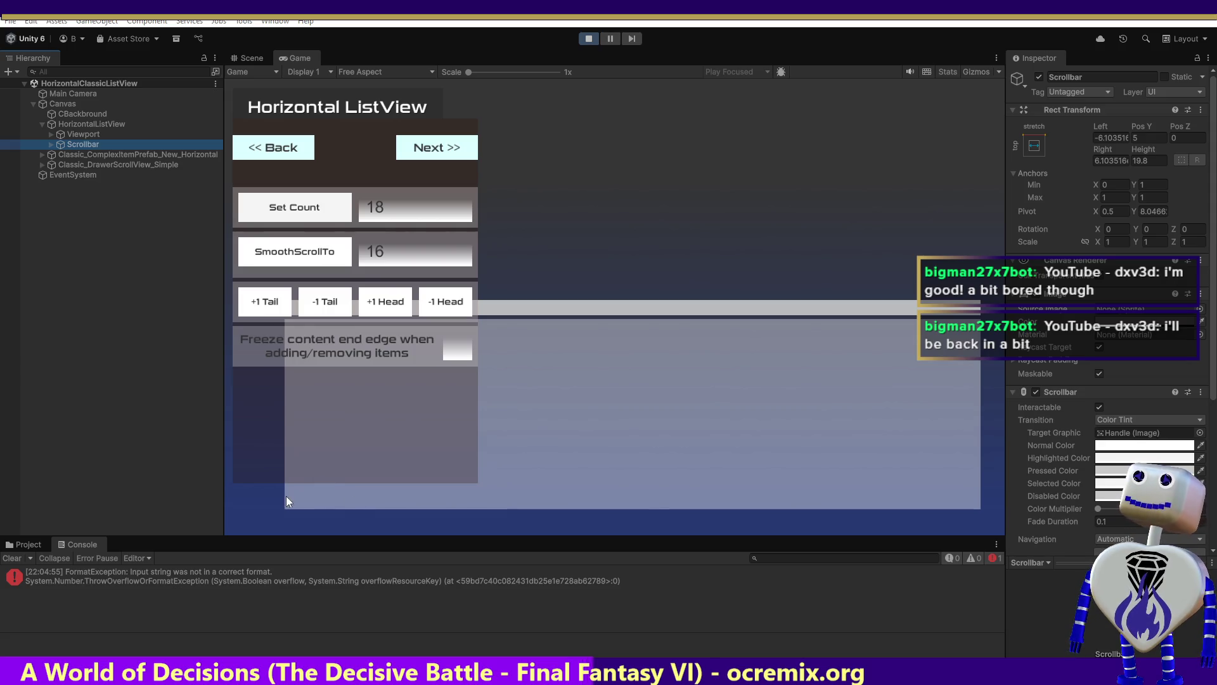
Inspect the Classic_ComplexItemPrefab_New_Horizontal item and EventSystem, then stop Play mode.
click(153, 154)
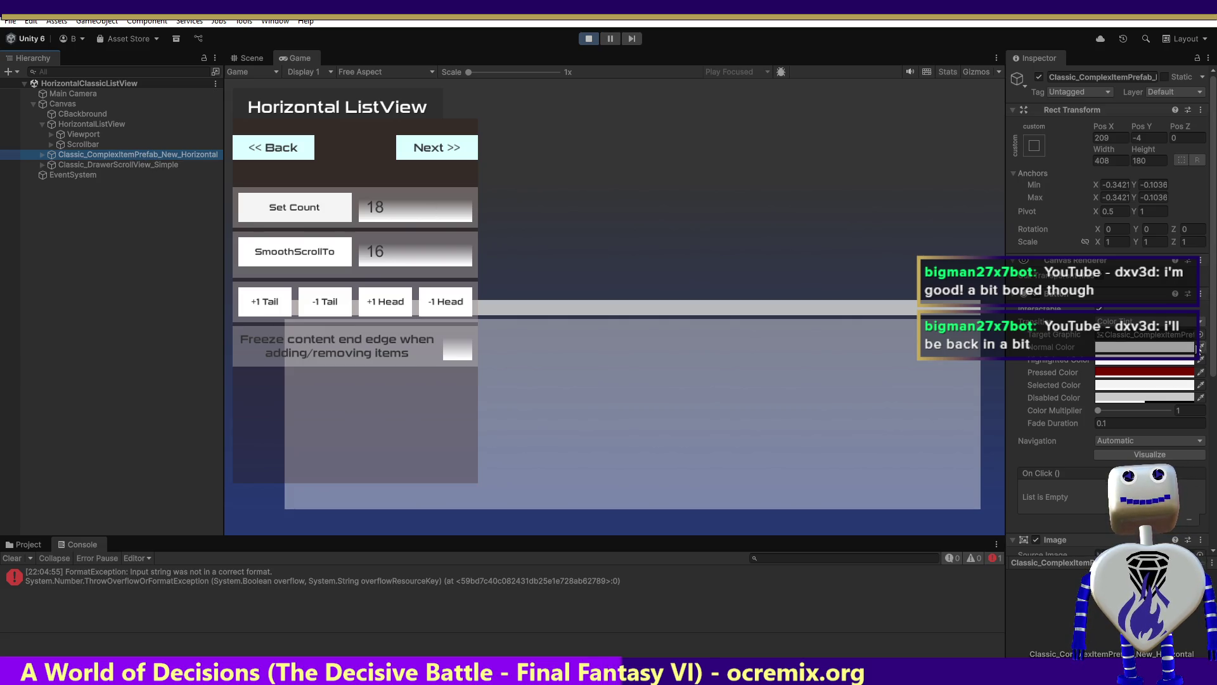
drag(1212, 339, 1214, 512)
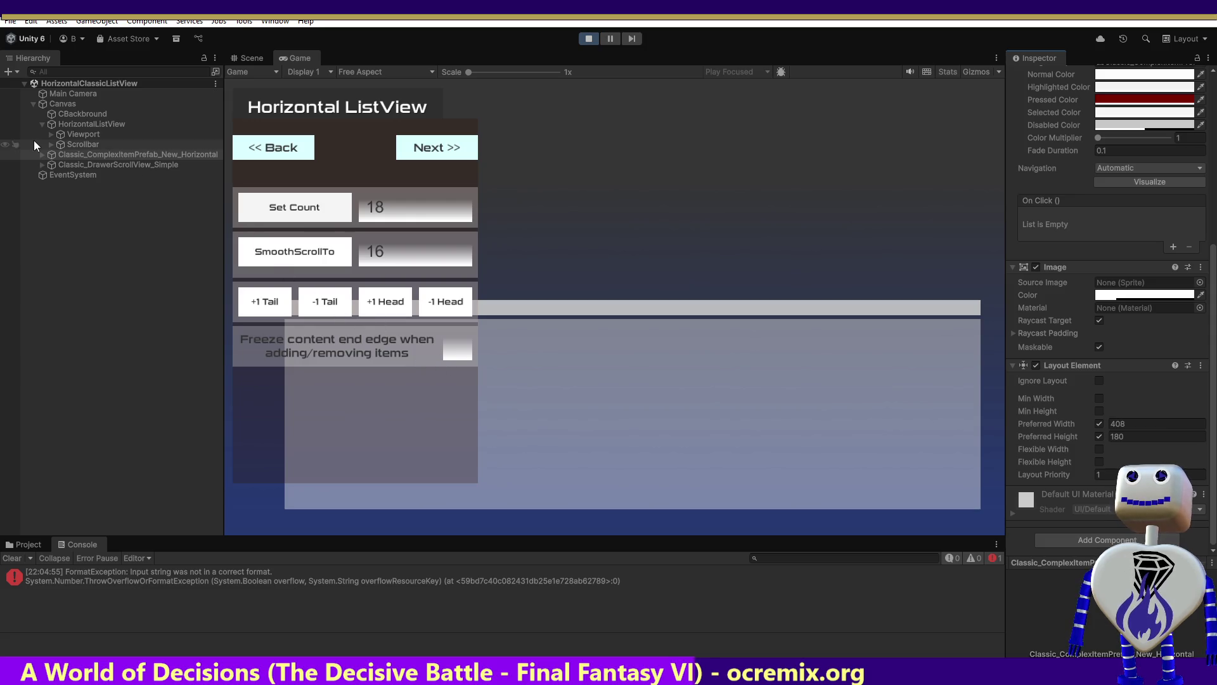
click(59, 176)
click(59, 177)
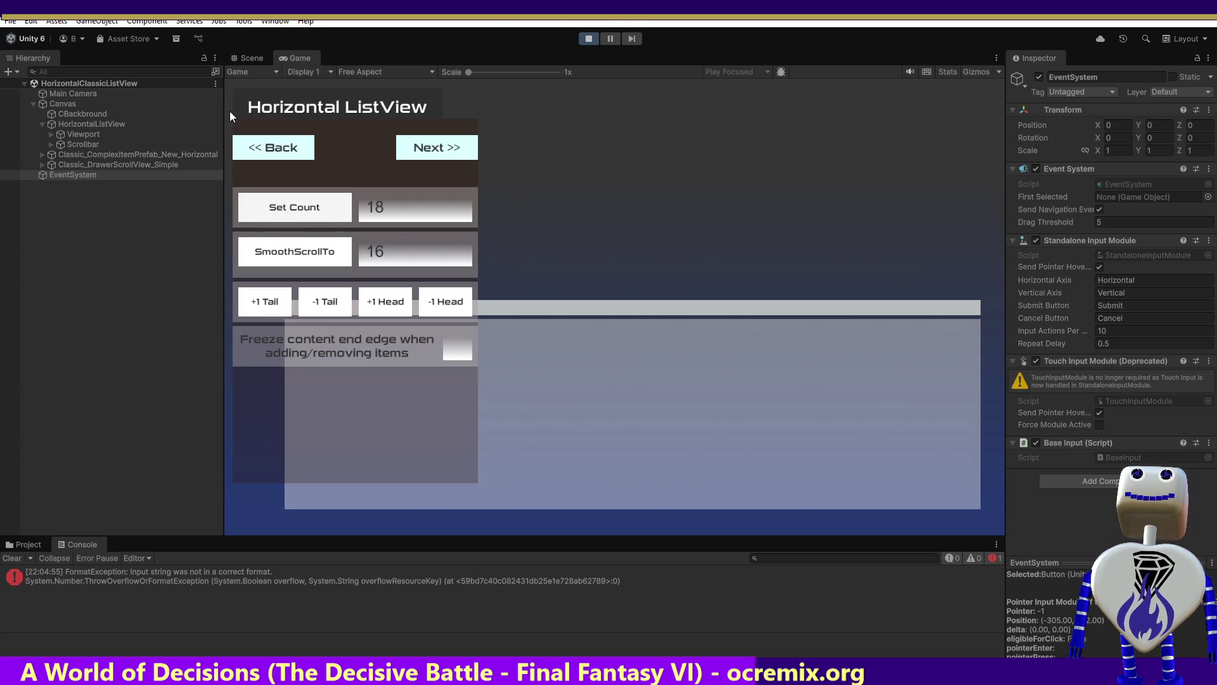
click(592, 38)
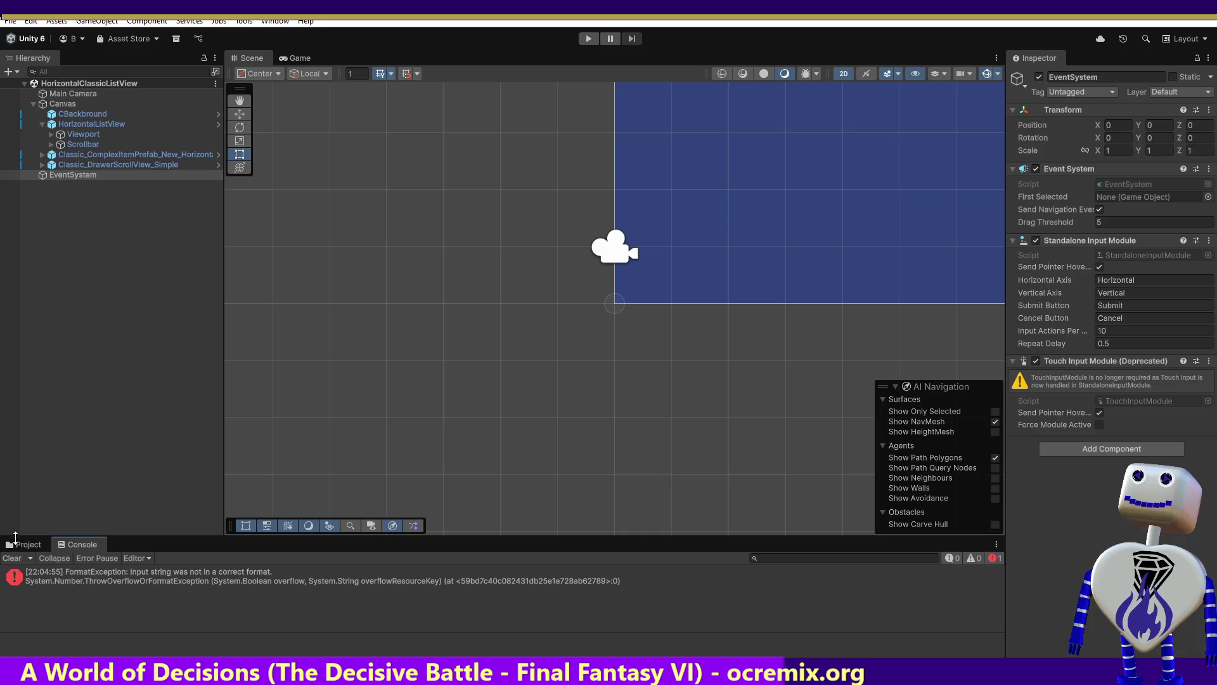
click(19, 547)
Run the ClassicGridView demo: set count 40, smooth-scroll to item 16, add one tail item.
double_click(19, 546)
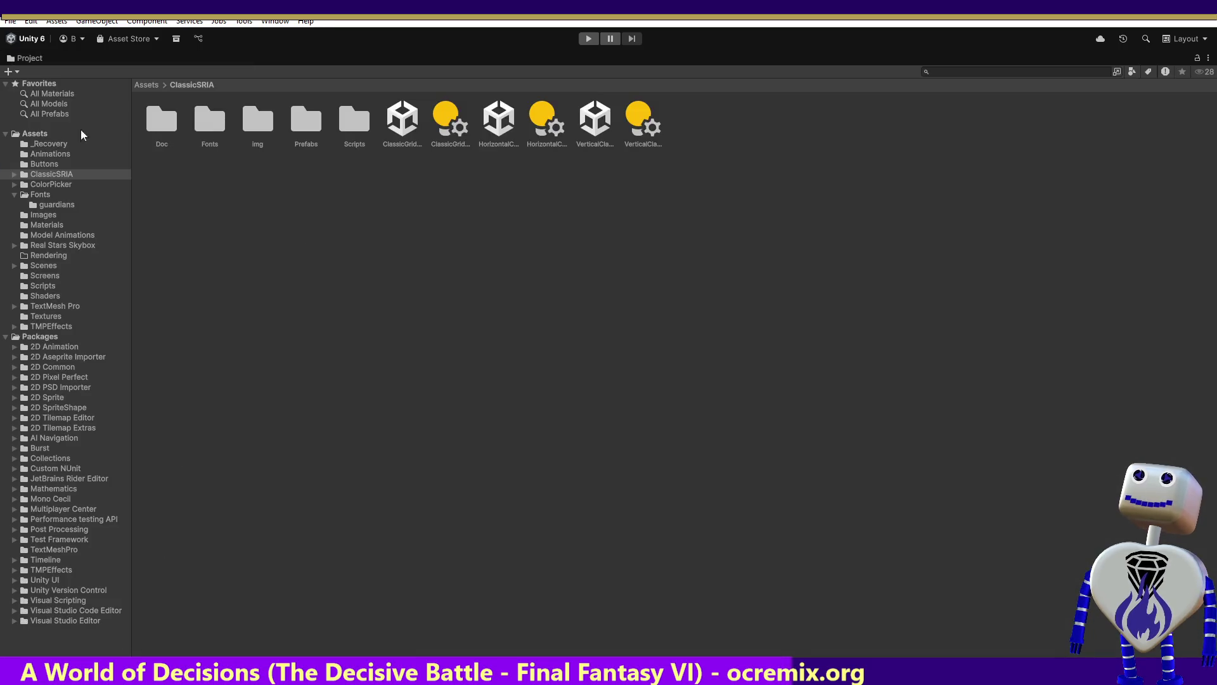
double_click(32, 62)
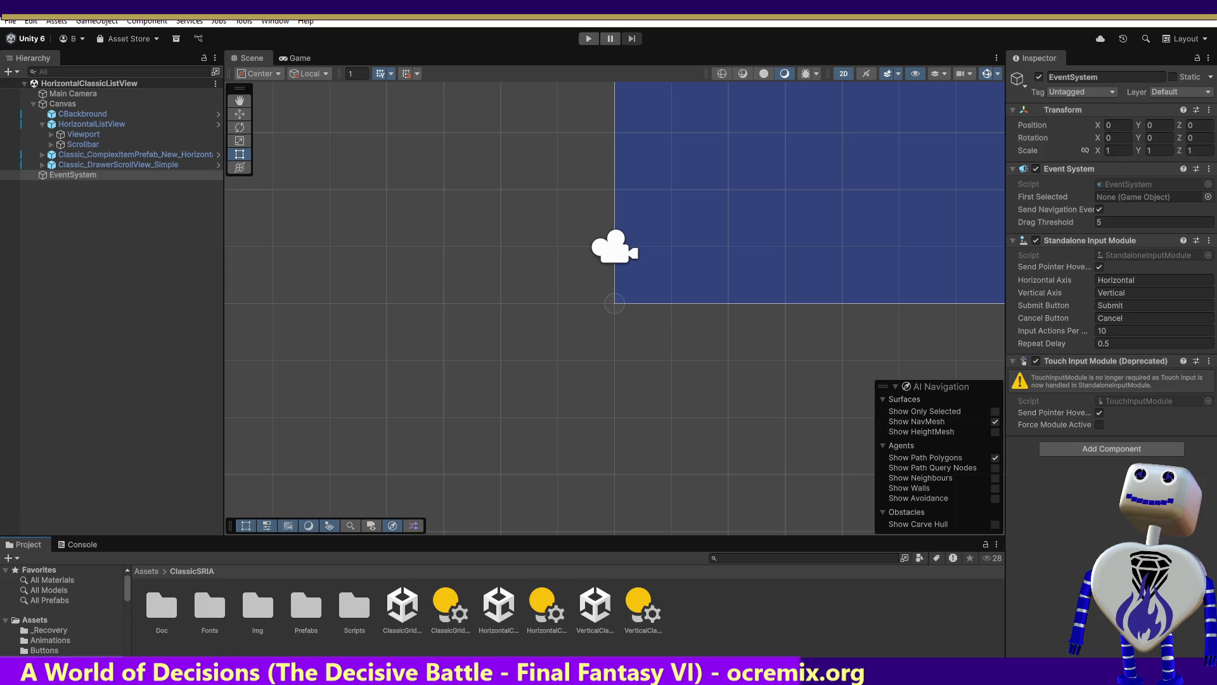
double_click(410, 607)
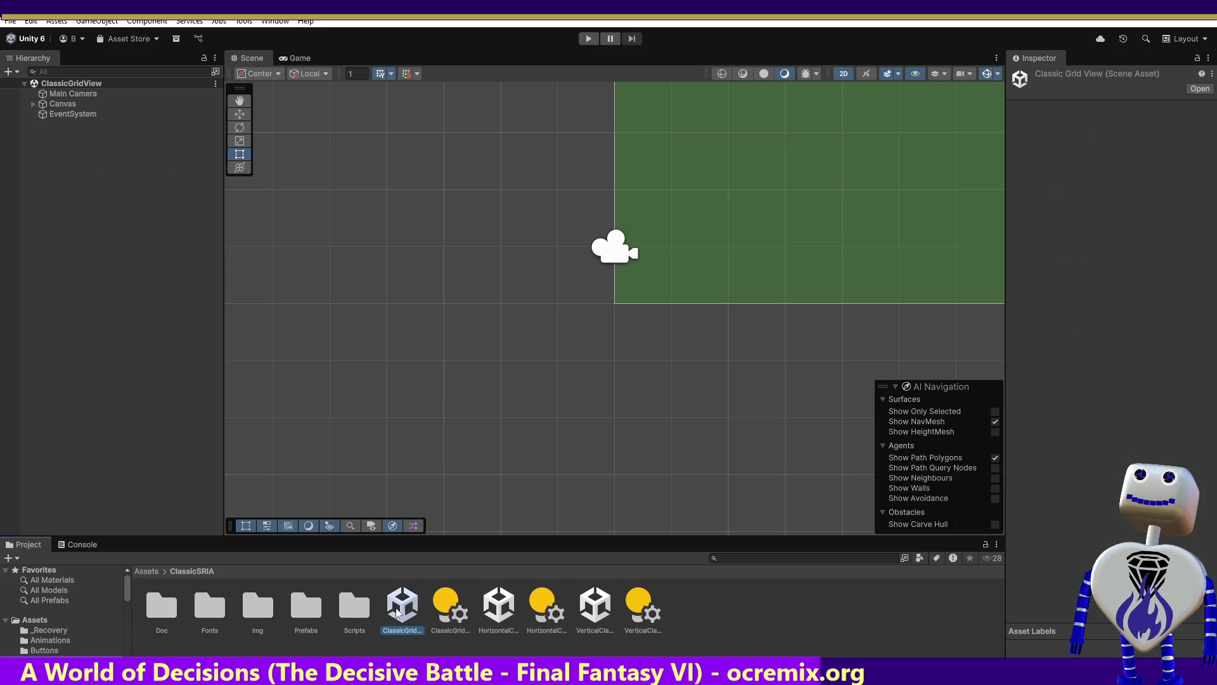
click(588, 38)
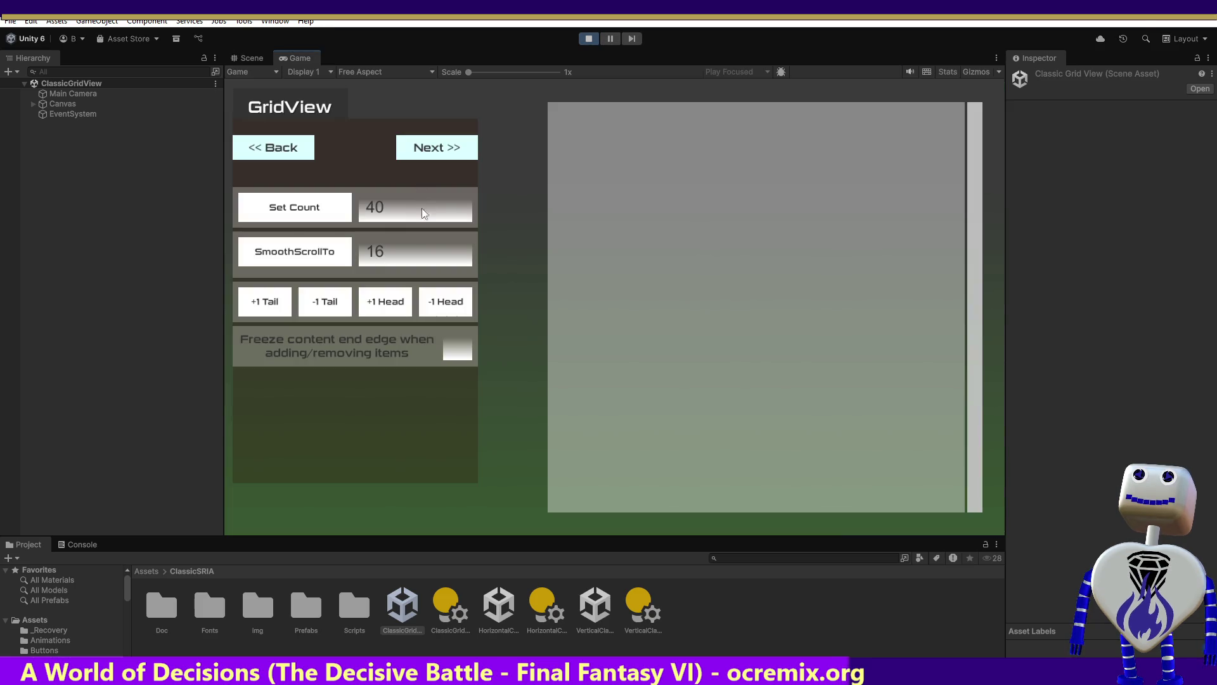
click(307, 213)
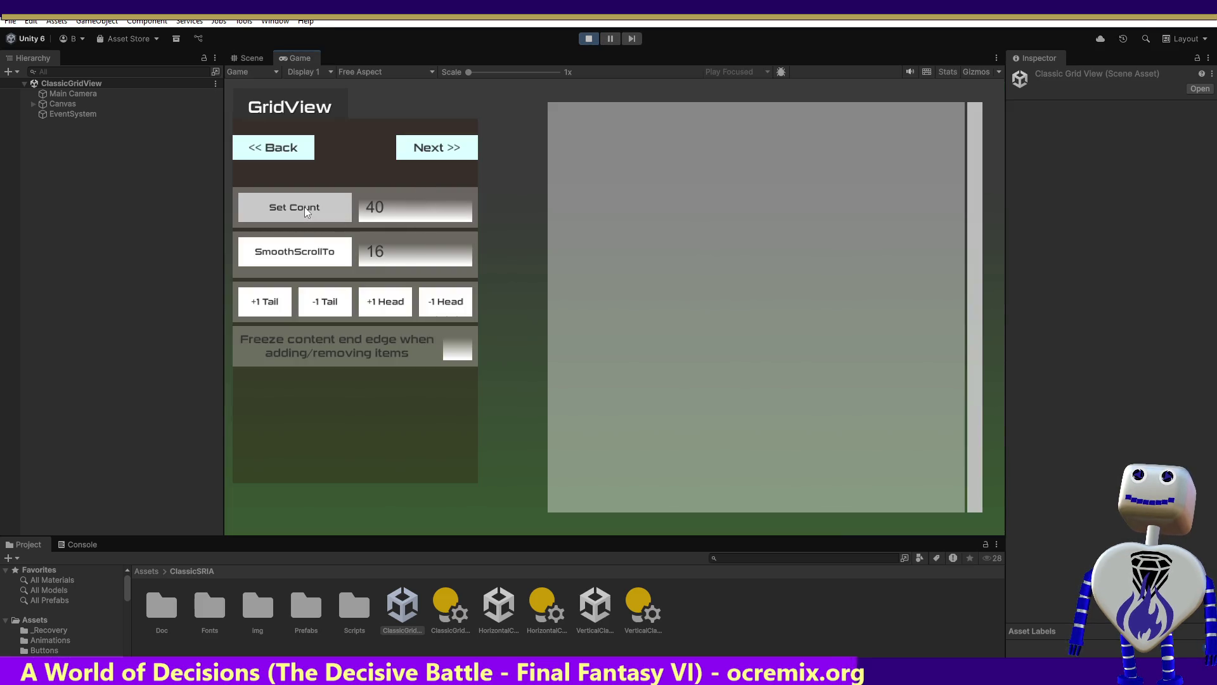
click(311, 244)
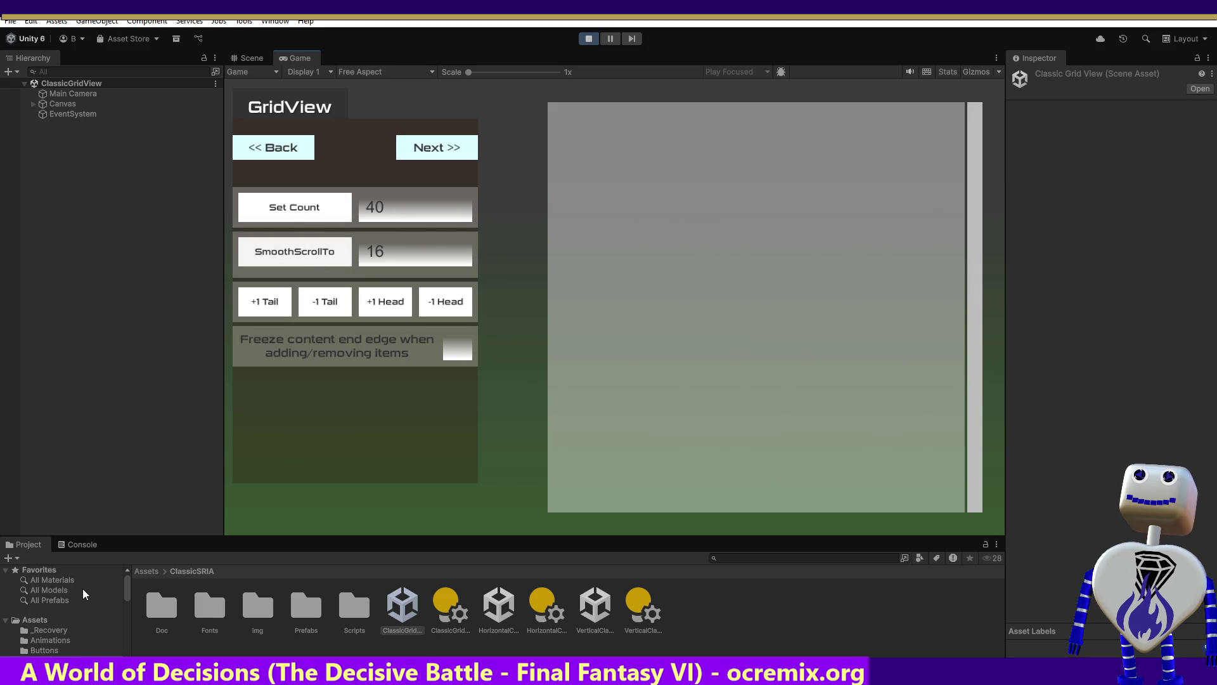
click(74, 546)
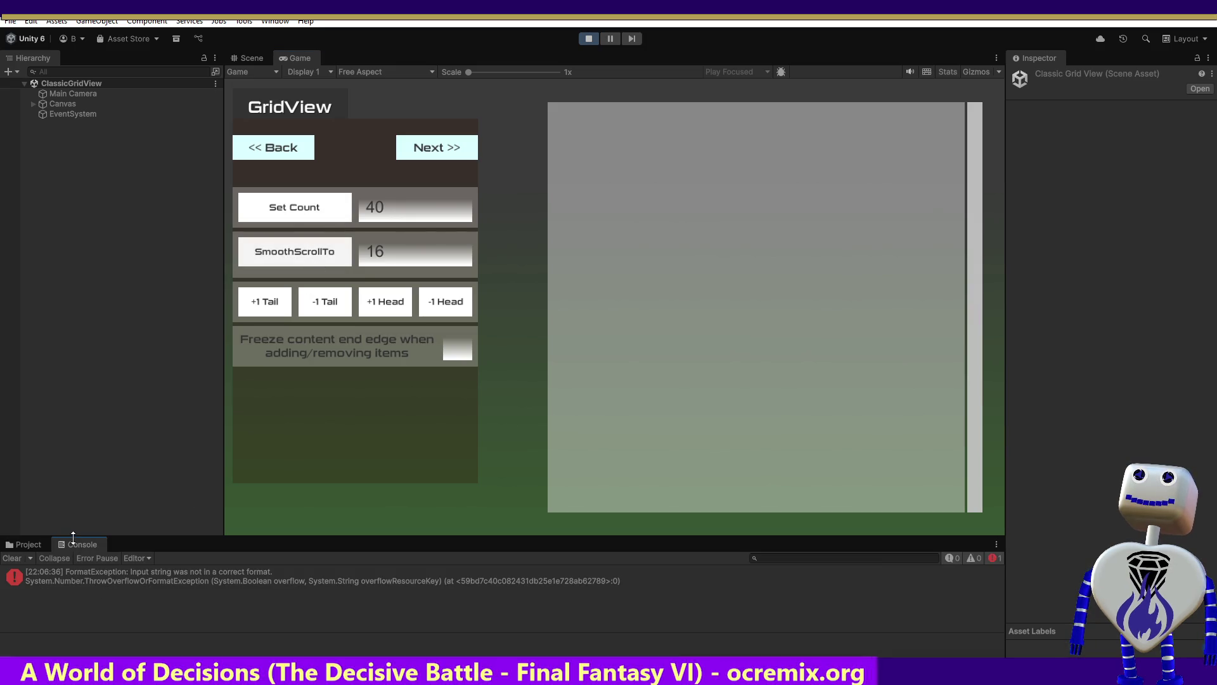
click(268, 303)
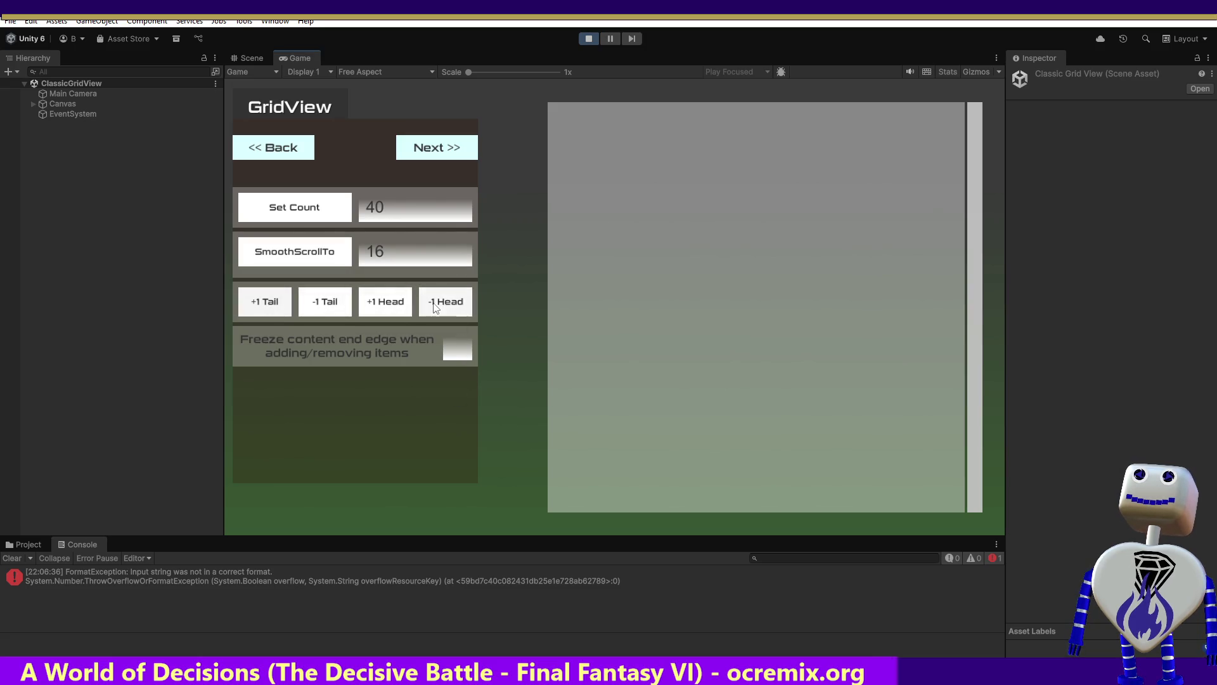
Open the Main scene from the Assets/Scenes folder.
click(26, 544)
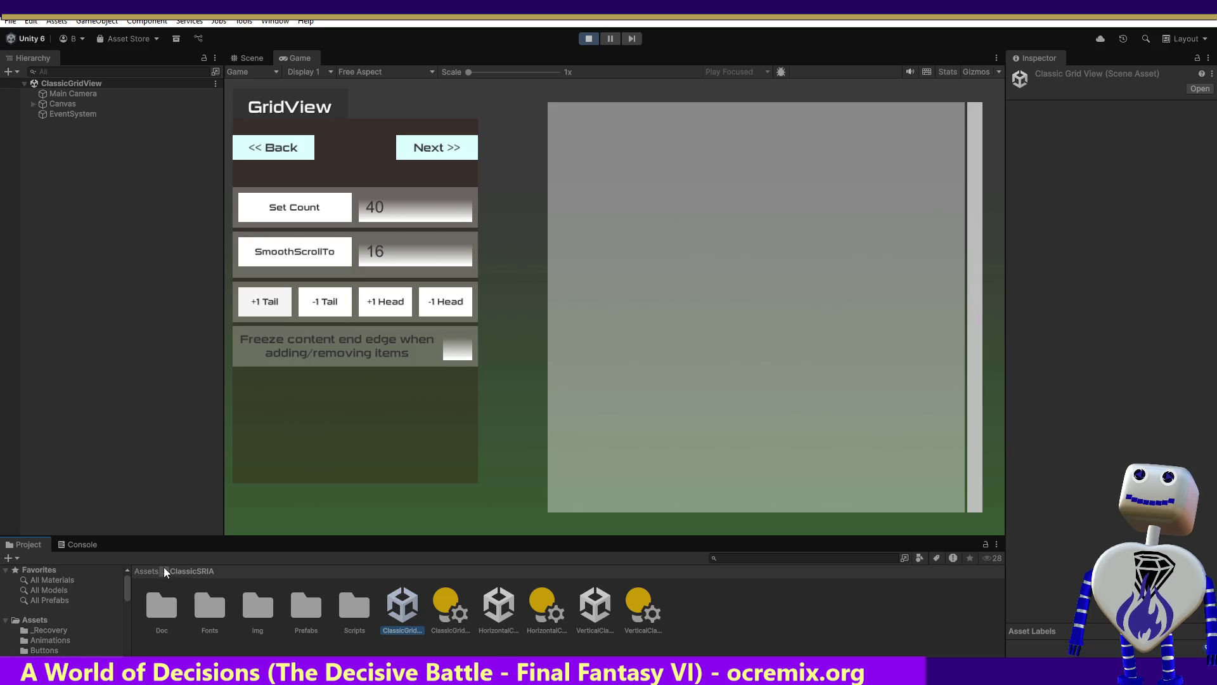
click(163, 567)
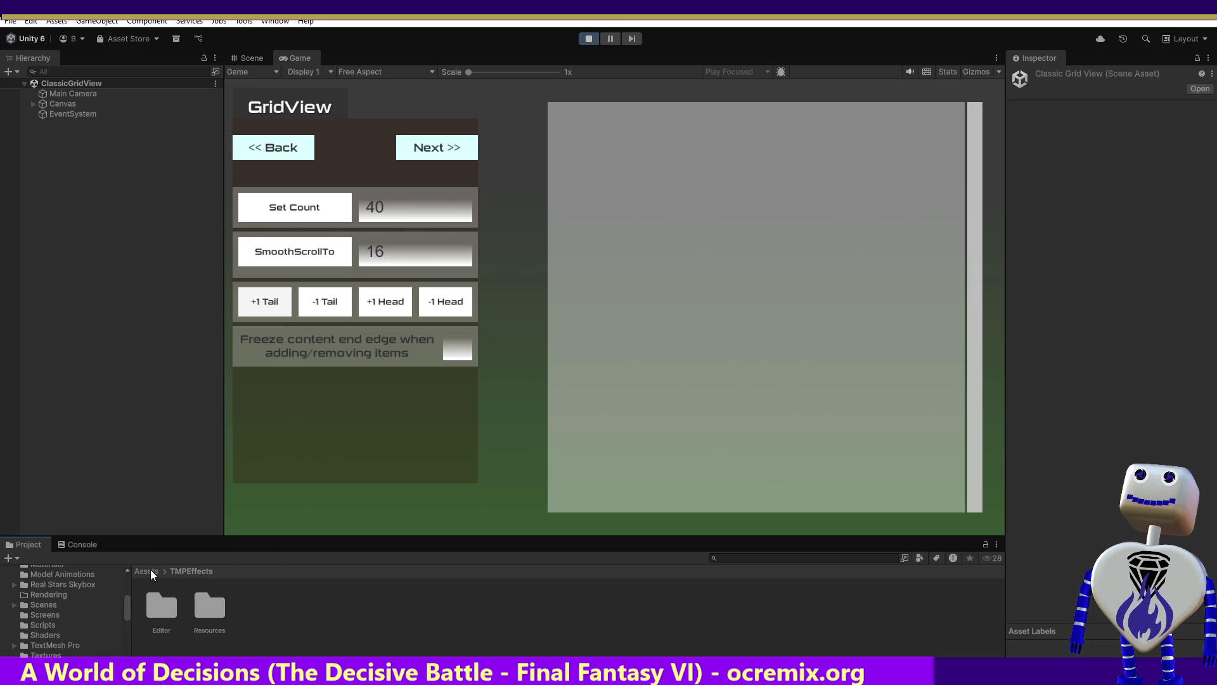
click(150, 569)
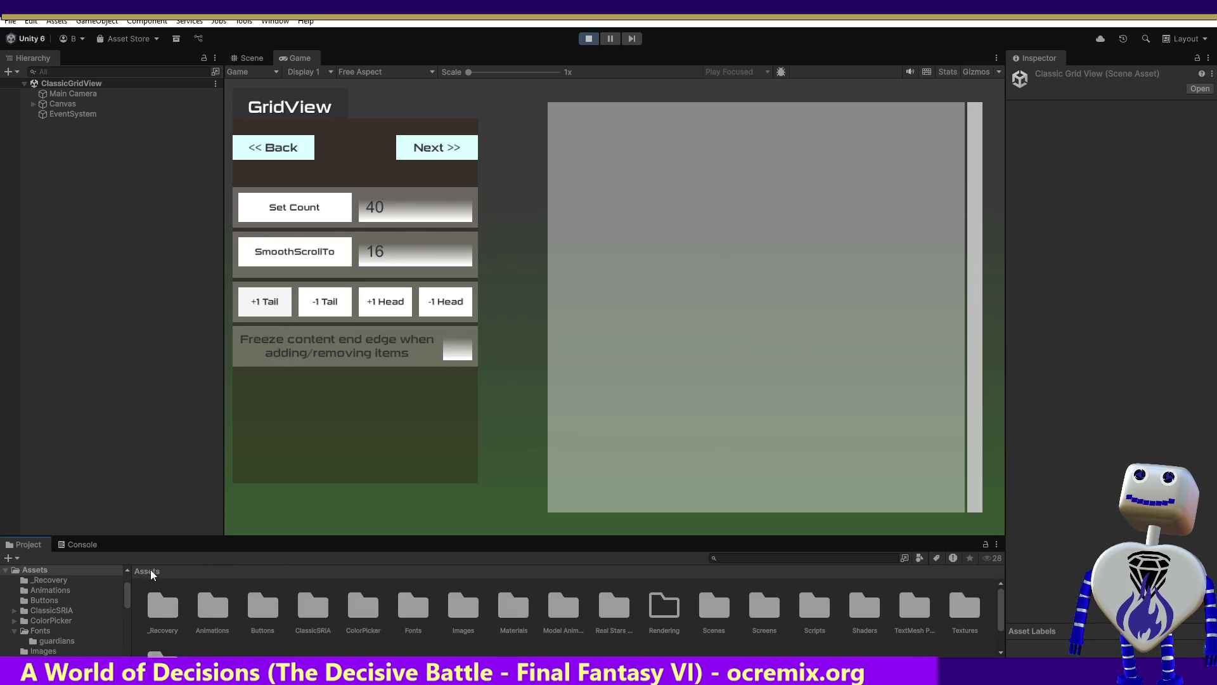
double_click(716, 605)
double_click(210, 605)
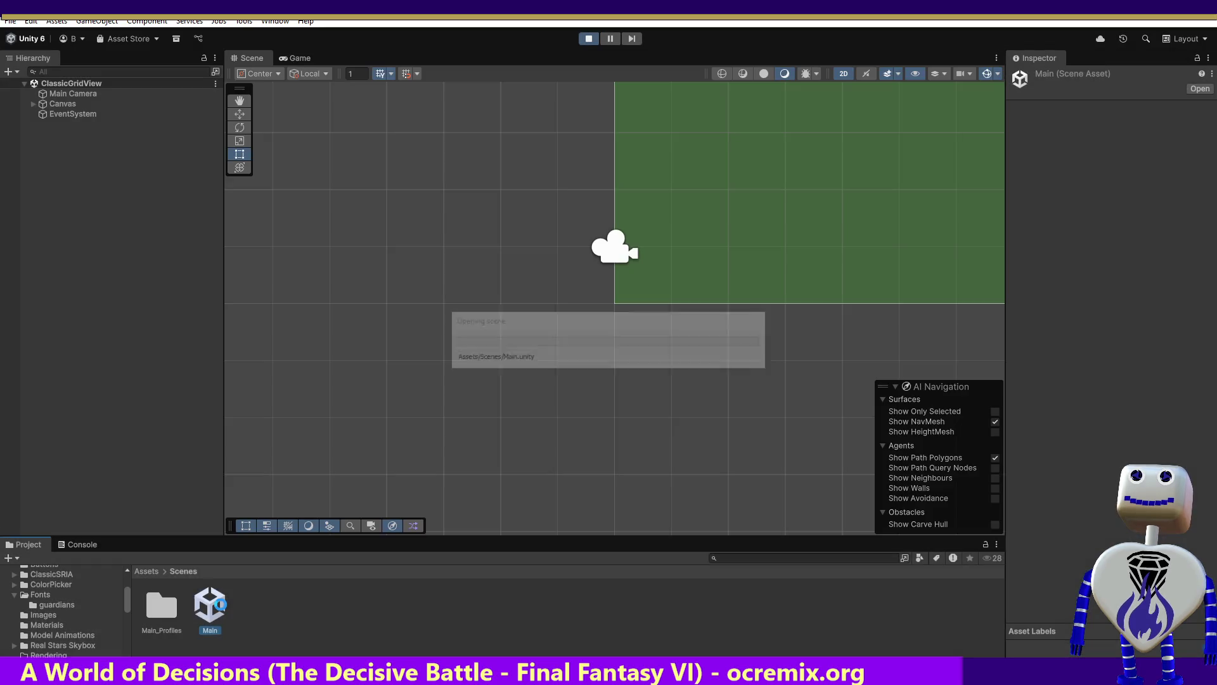
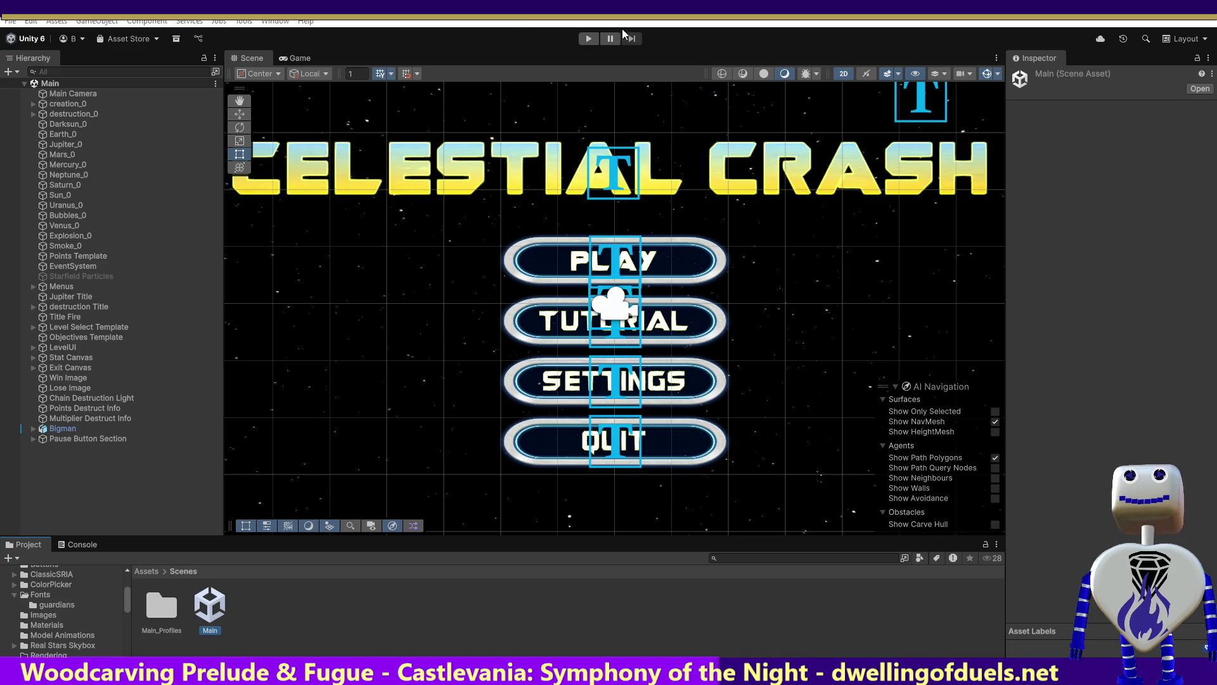
Play Celestial Crash, open and scroll its level-select list, then show the Assets root folder.
click(589, 38)
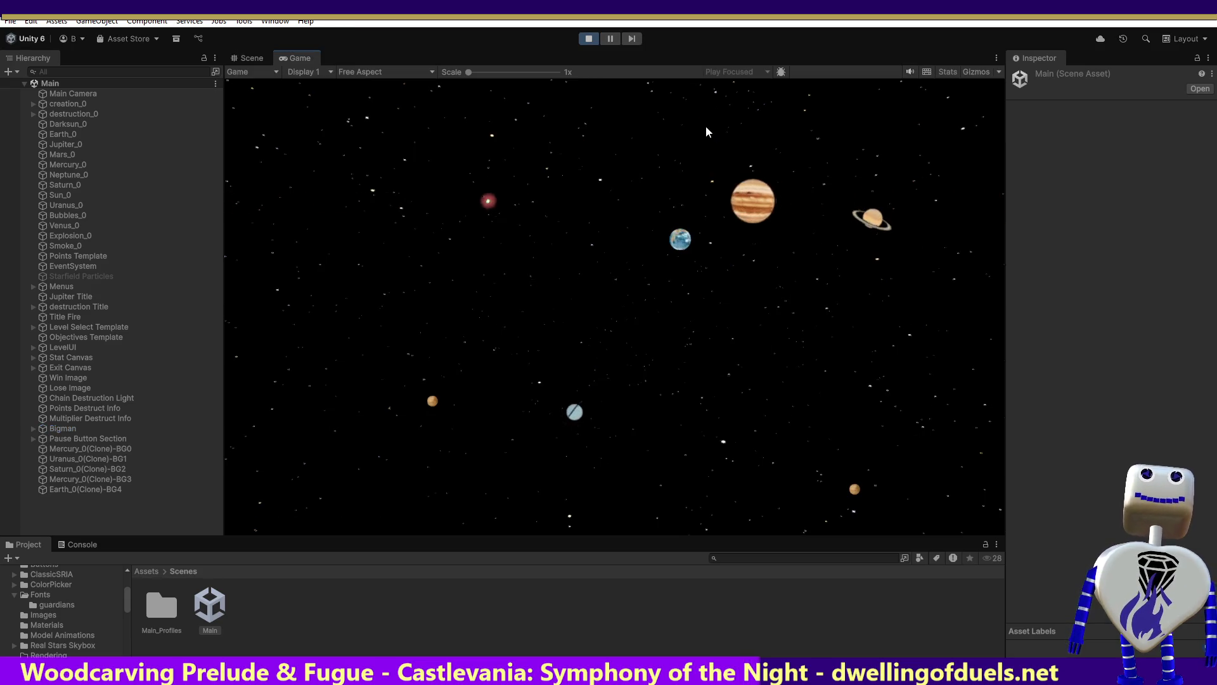
click(705, 269)
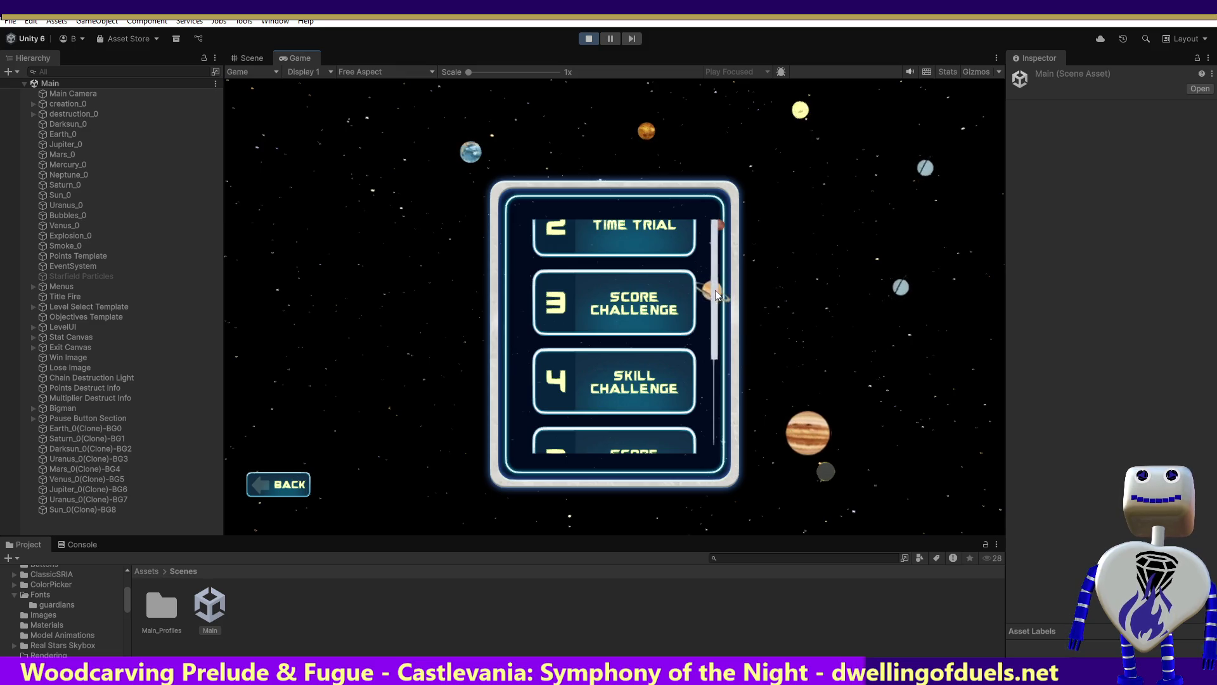
scroll(721, 293, up, 5)
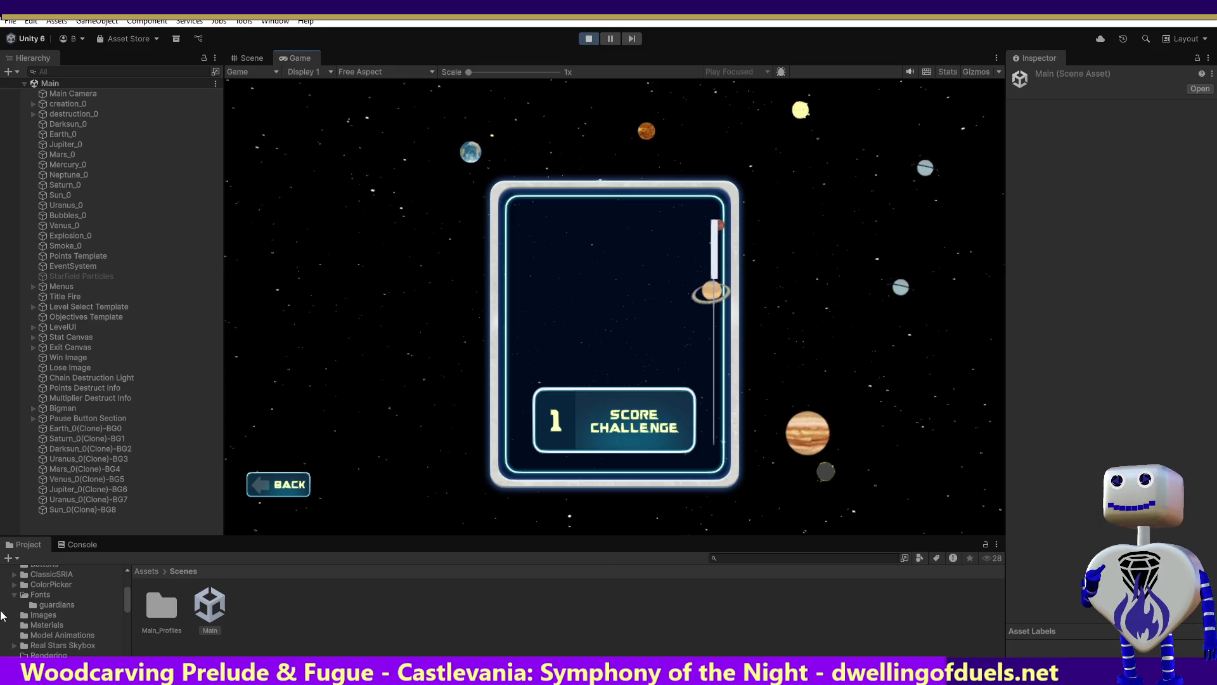
click(147, 572)
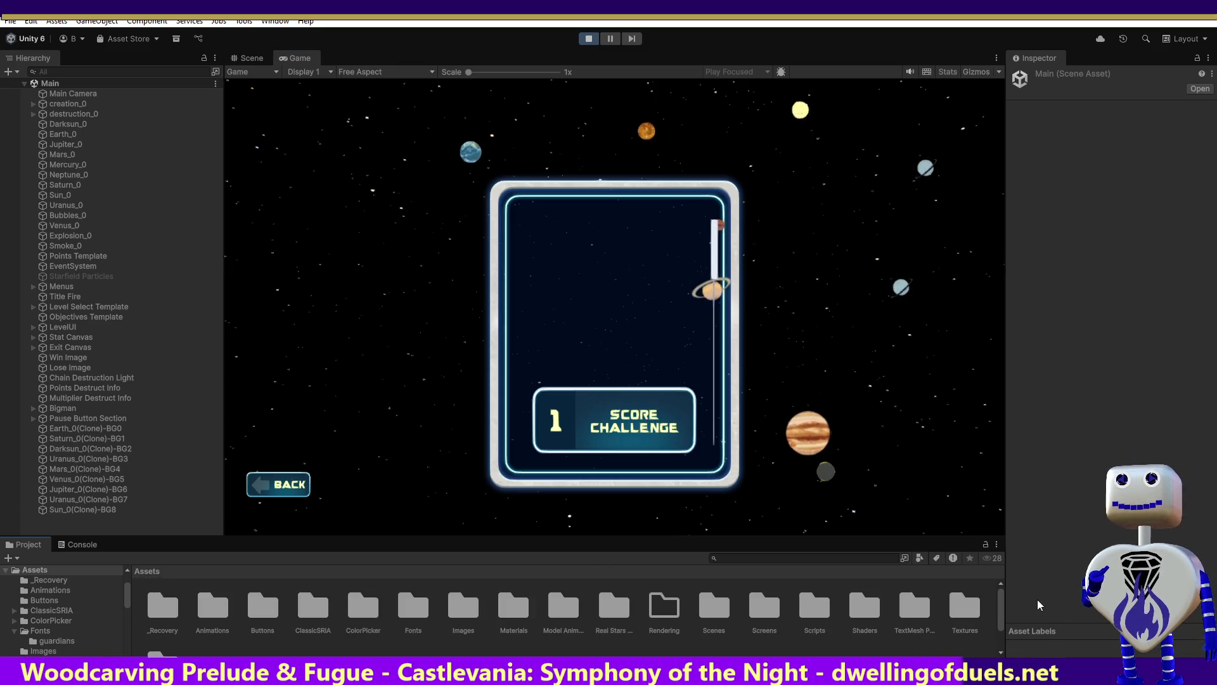
Open ClassicSRIA > Scripts > Examples and select the HorizontalClassicListViewExample script.
scroll(1002, 626, down, 1)
scroll(1004, 628, up, 1)
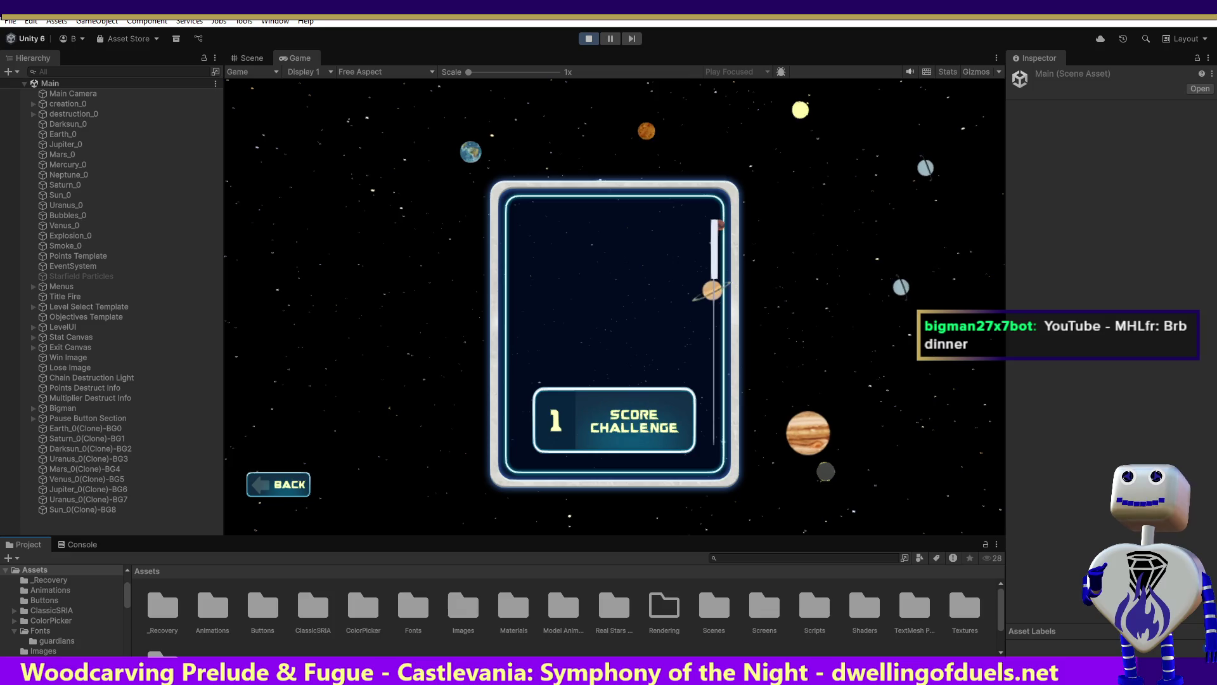
click(310, 609)
double_click(310, 606)
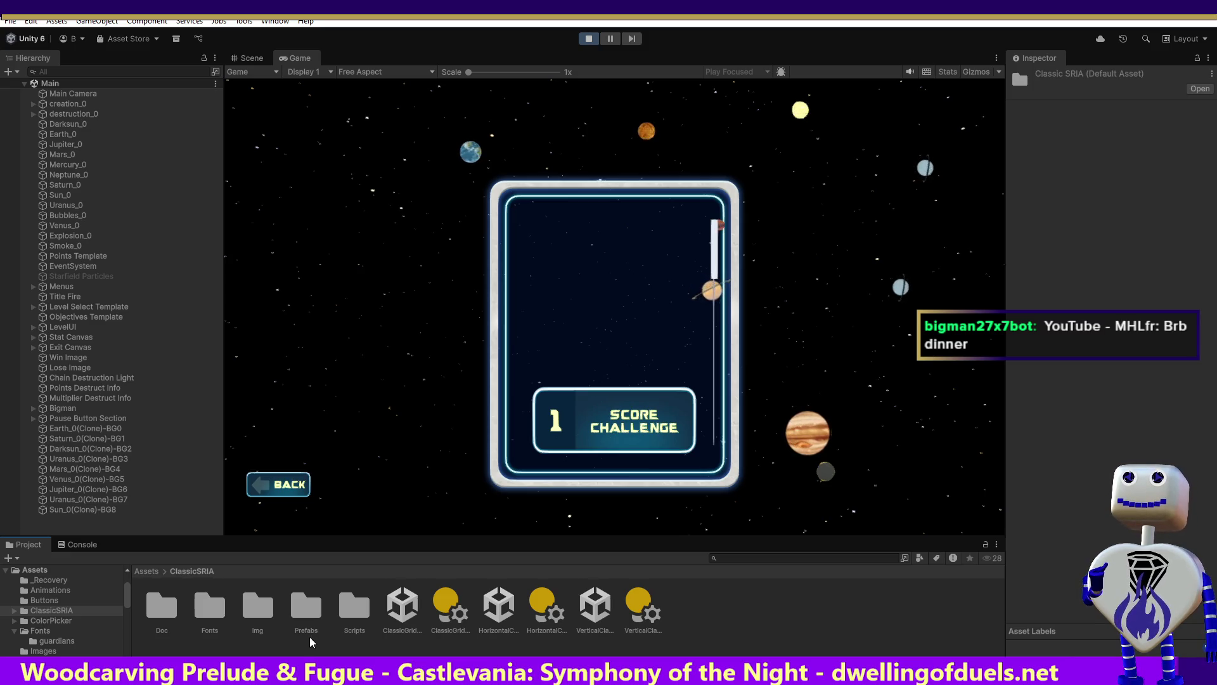
double_click(355, 613)
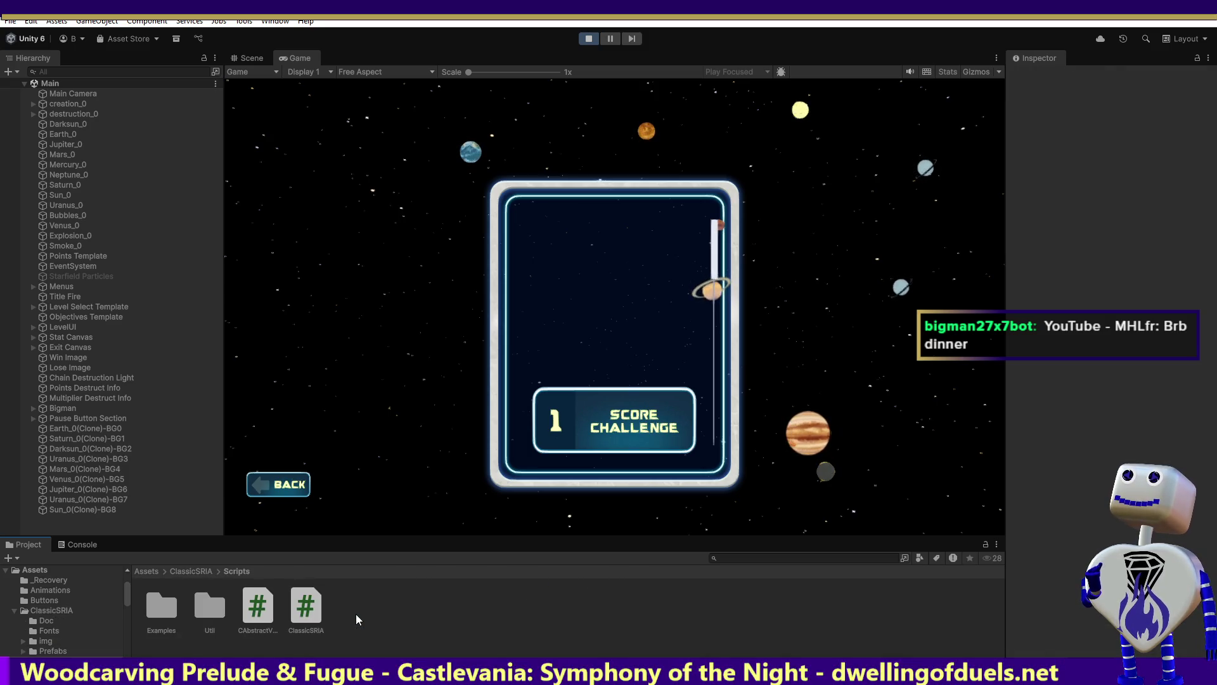
double_click(158, 612)
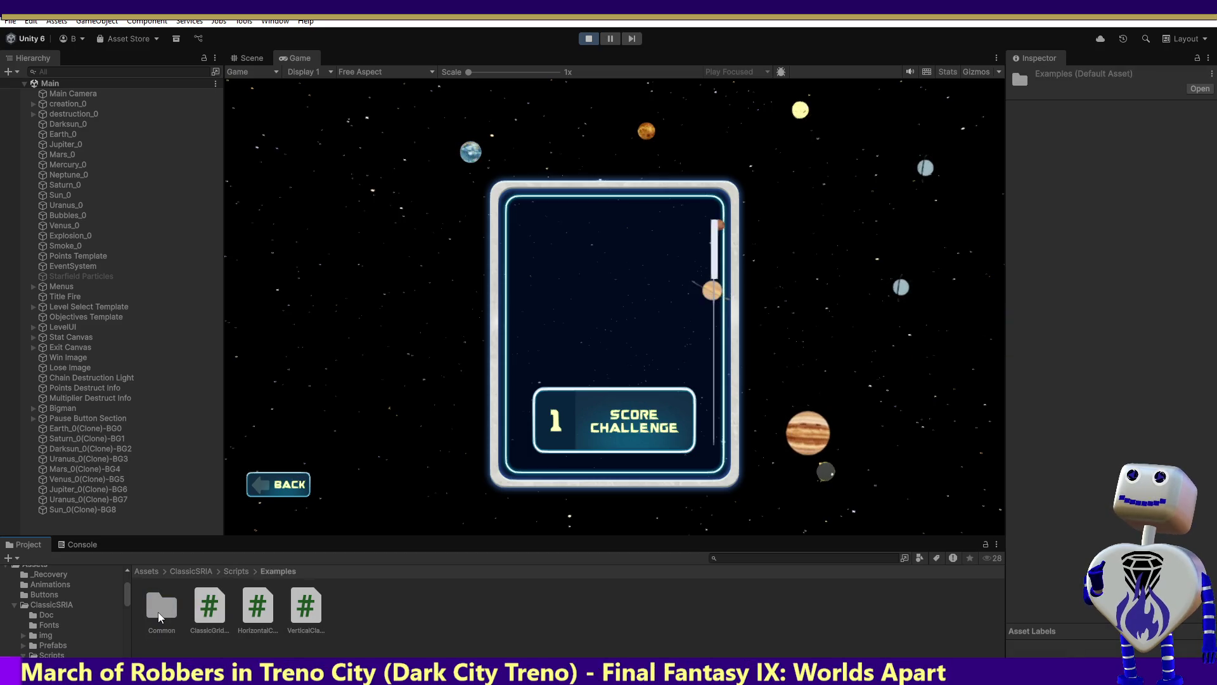
click(258, 612)
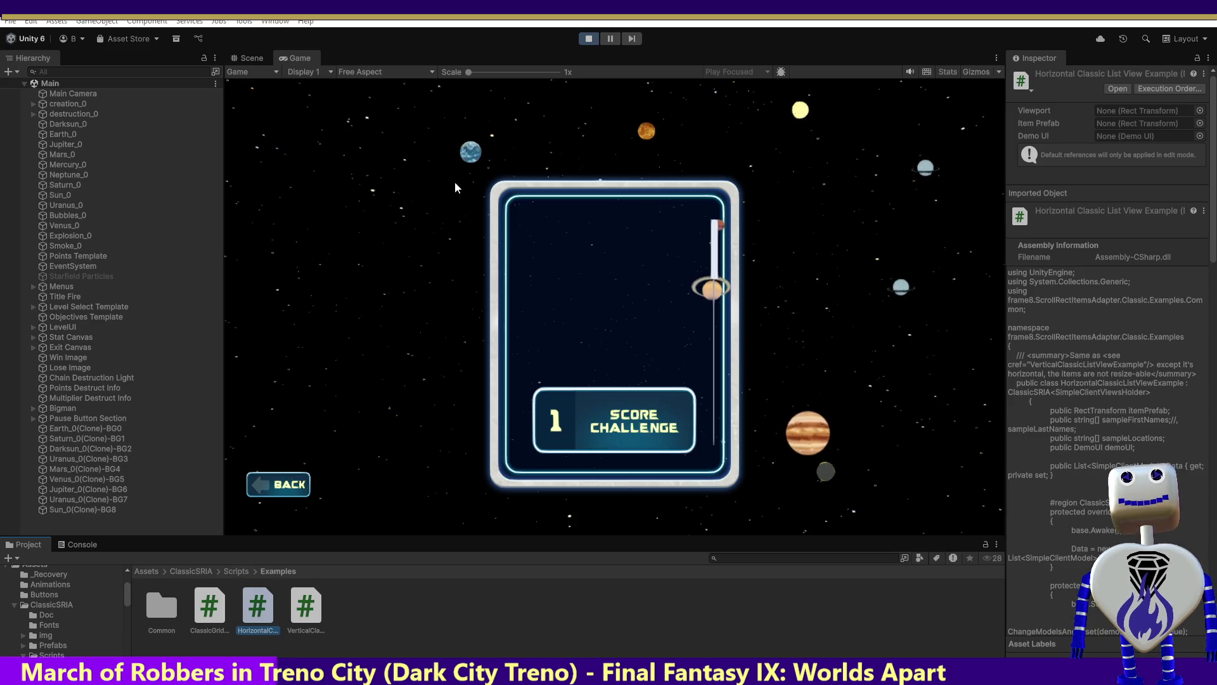
Stop and restart play mode, then select the VerticalClassicListViewExample script.
click(587, 39)
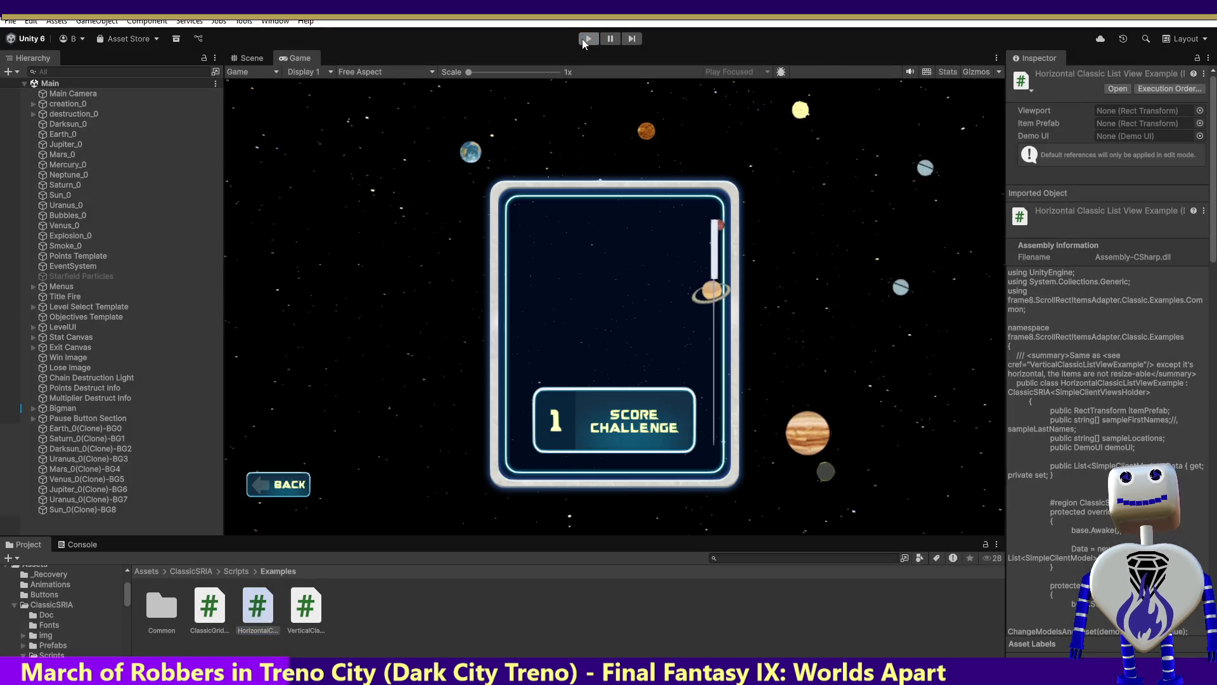
click(582, 39)
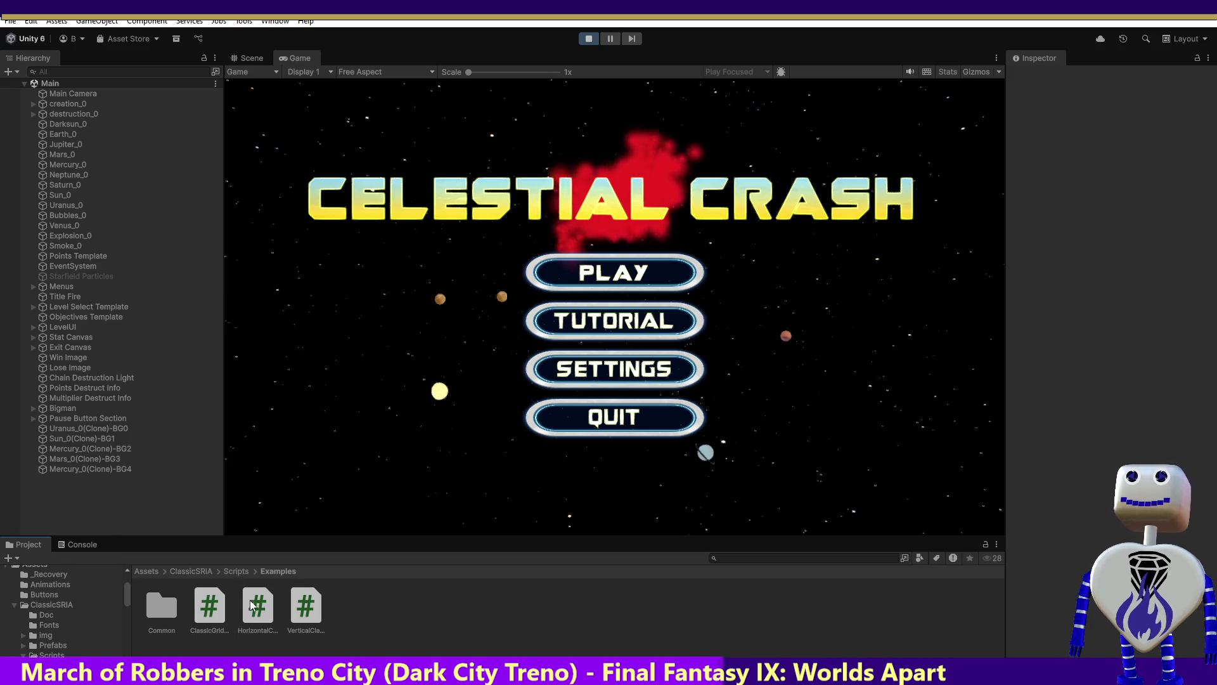
click(297, 606)
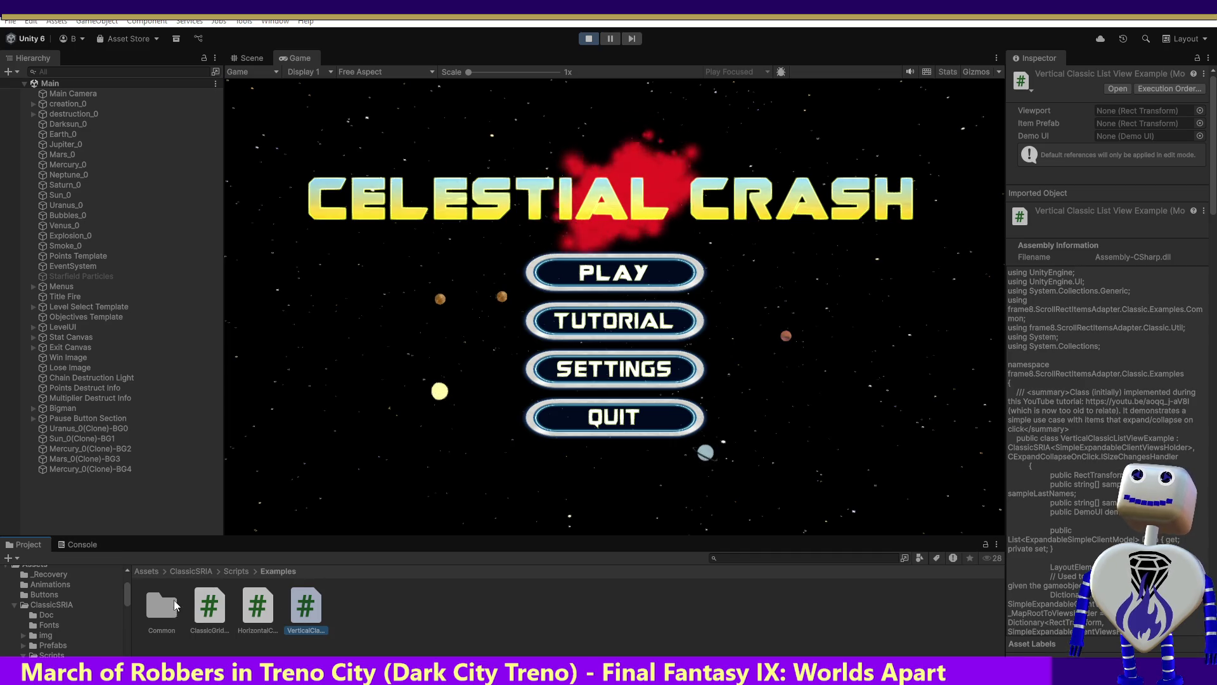
Open the ClassicSRIA VerticalClassicListView scene, run it, and maximize the Console showing the FormatException.
click(240, 573)
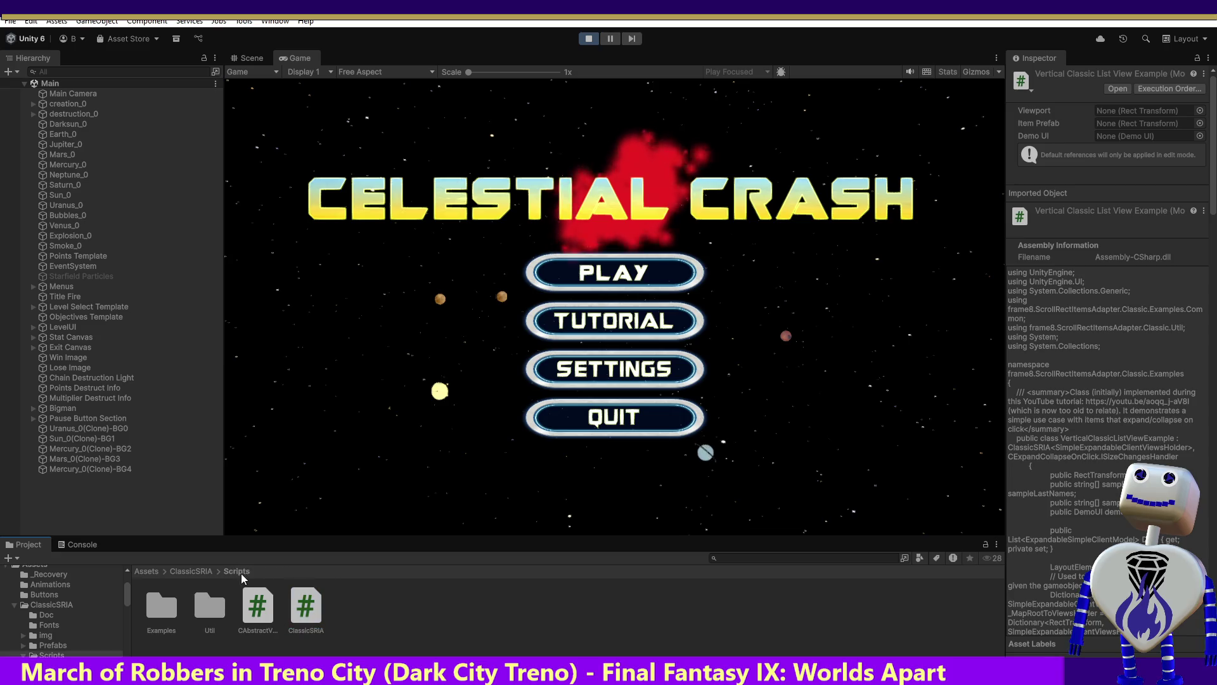
click(204, 572)
double_click(598, 606)
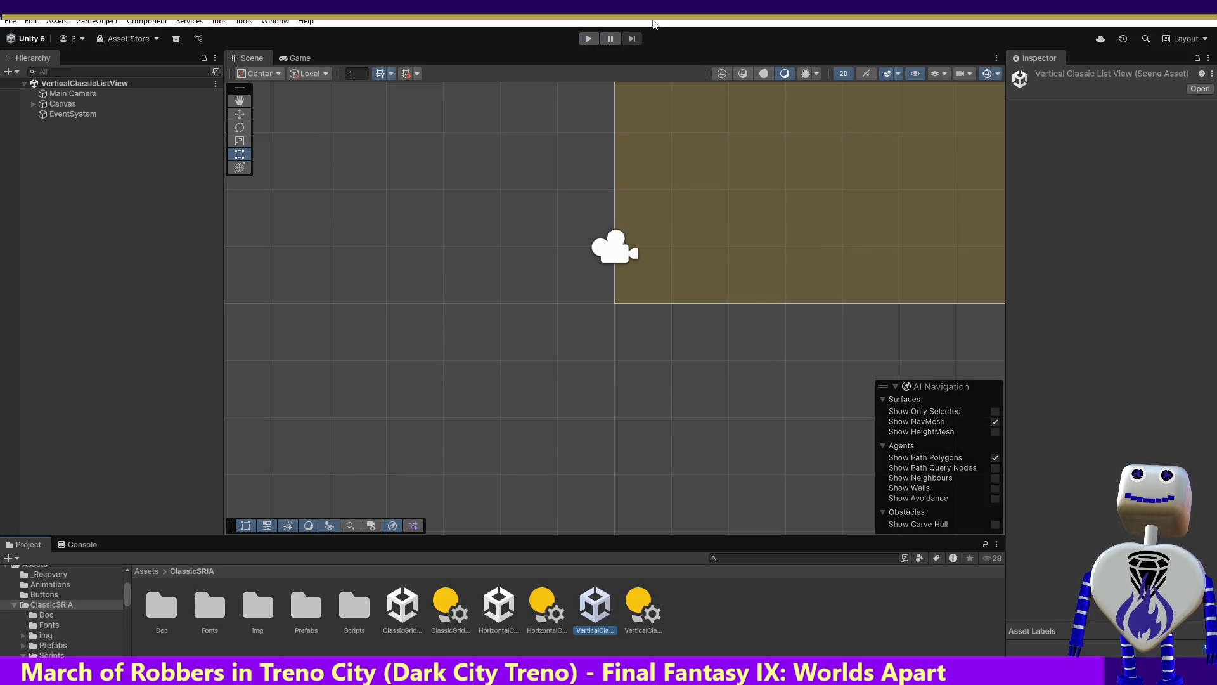
click(589, 39)
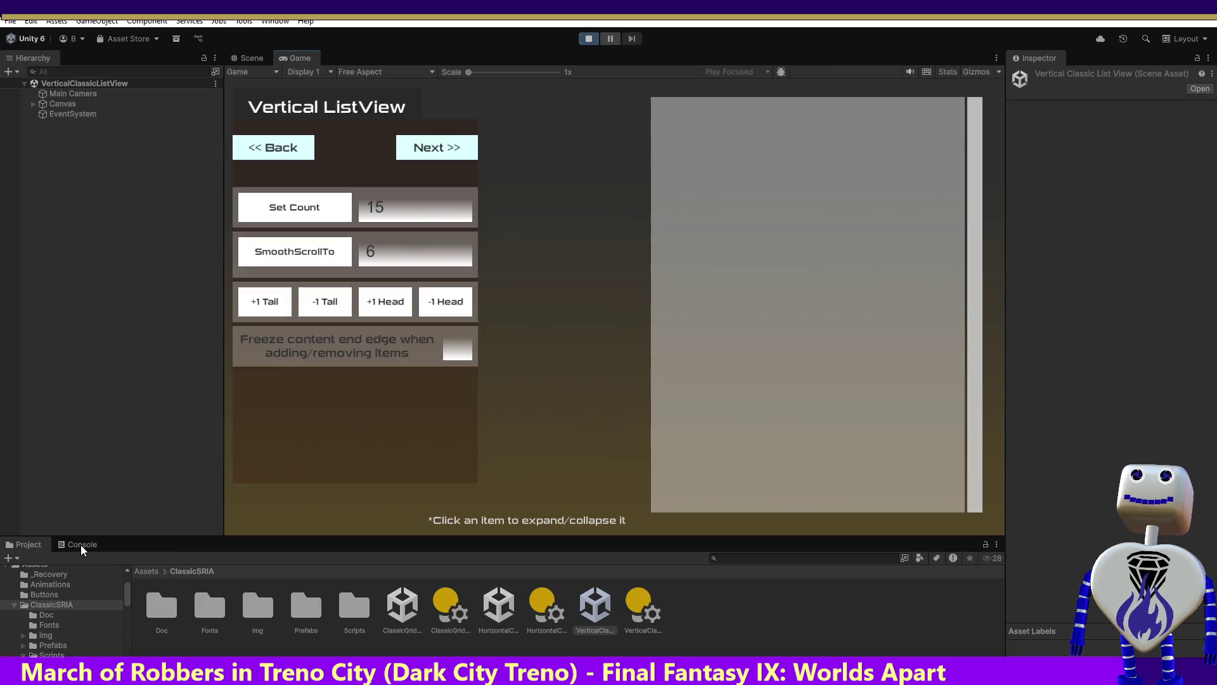
click(81, 546)
double_click(81, 546)
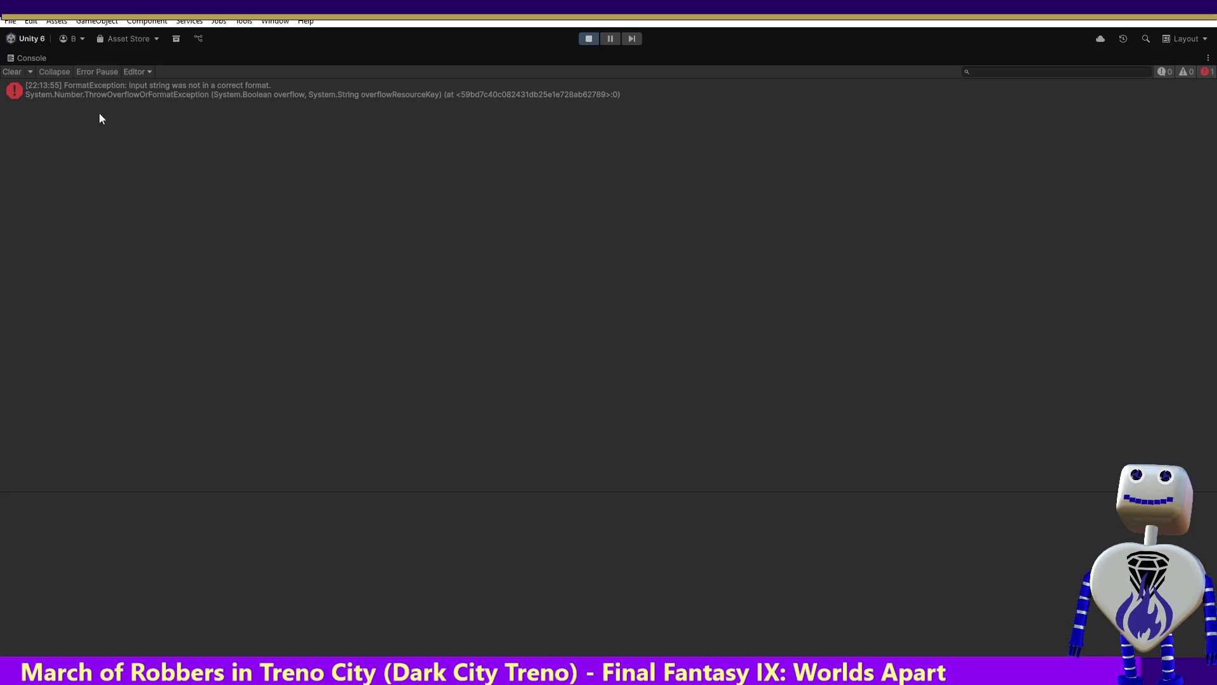
Restore the editor layout and select the FormatException's stack trace text.
double_click(24, 56)
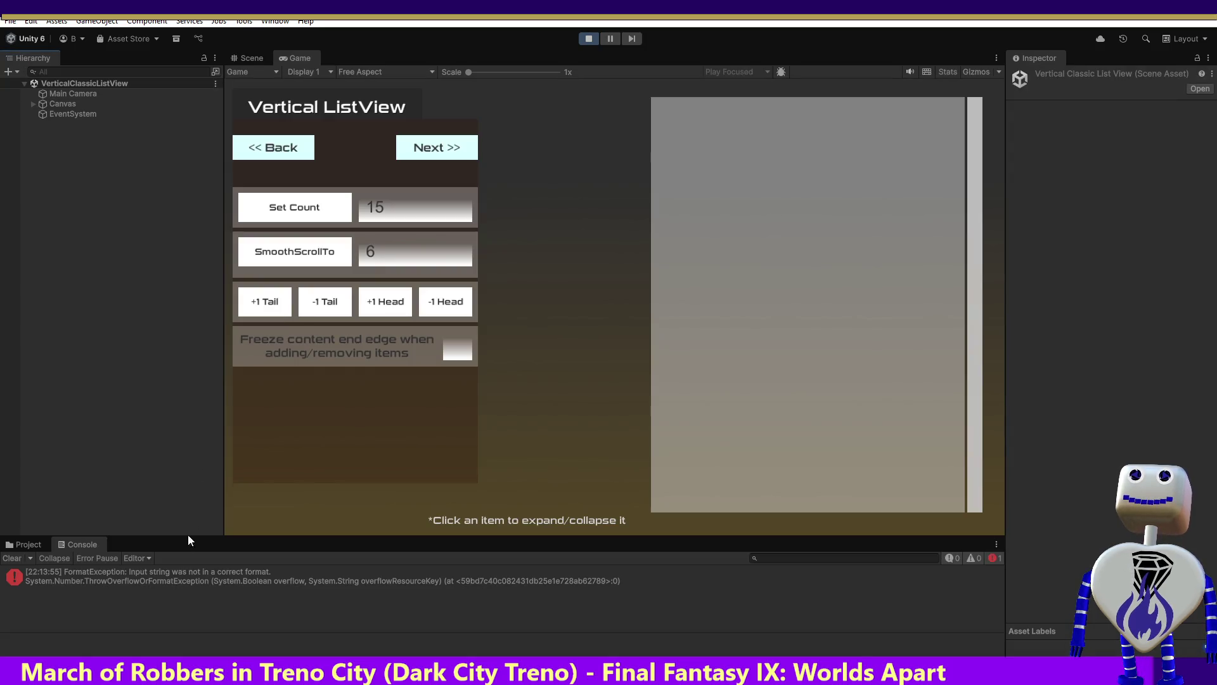
click(146, 580)
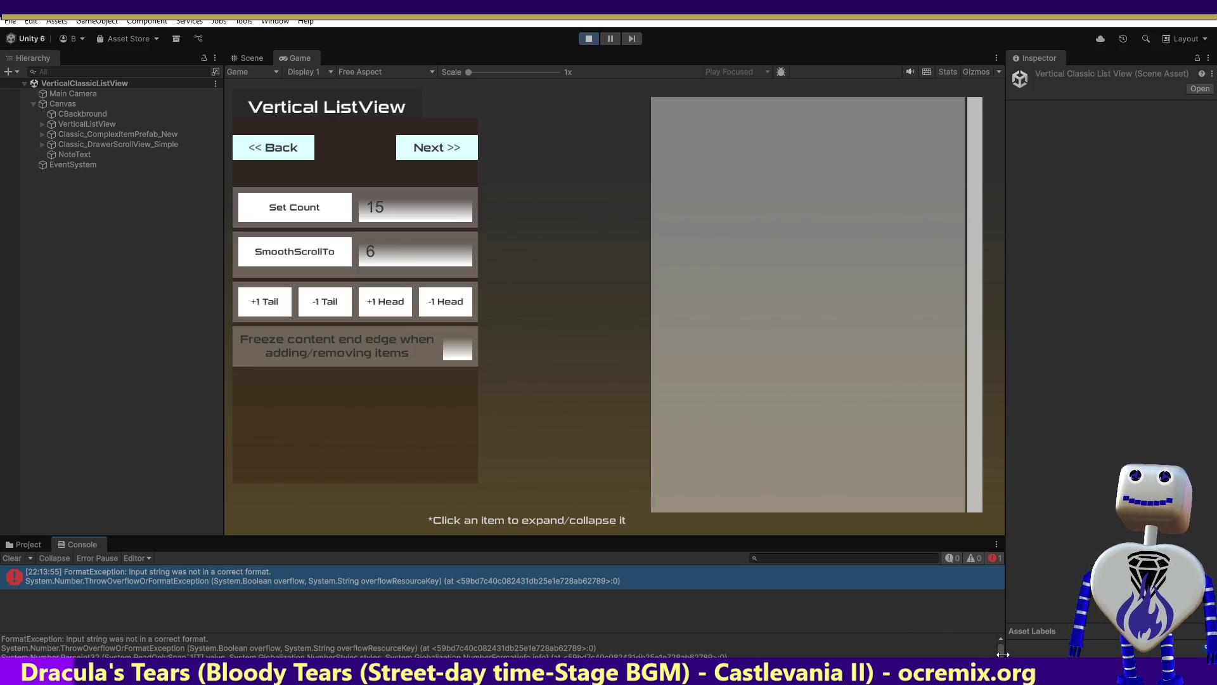
scroll(1001, 652, down, 2)
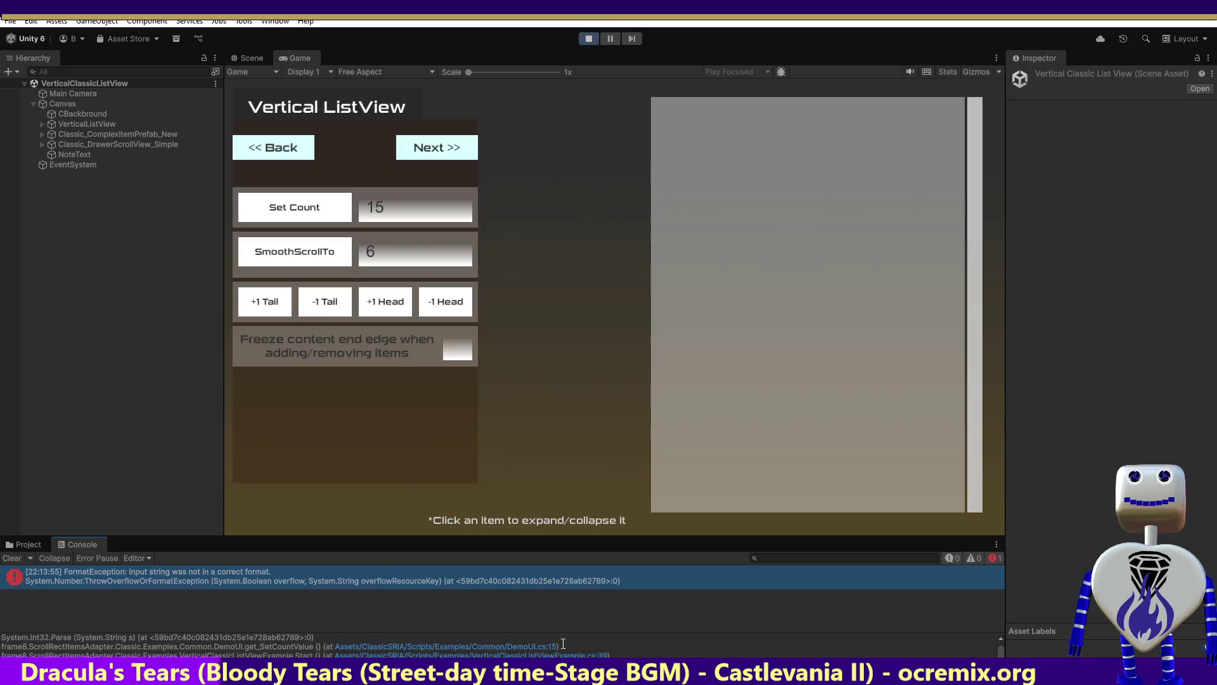
key(ctrl+a)
drag(608, 657, 477, 656)
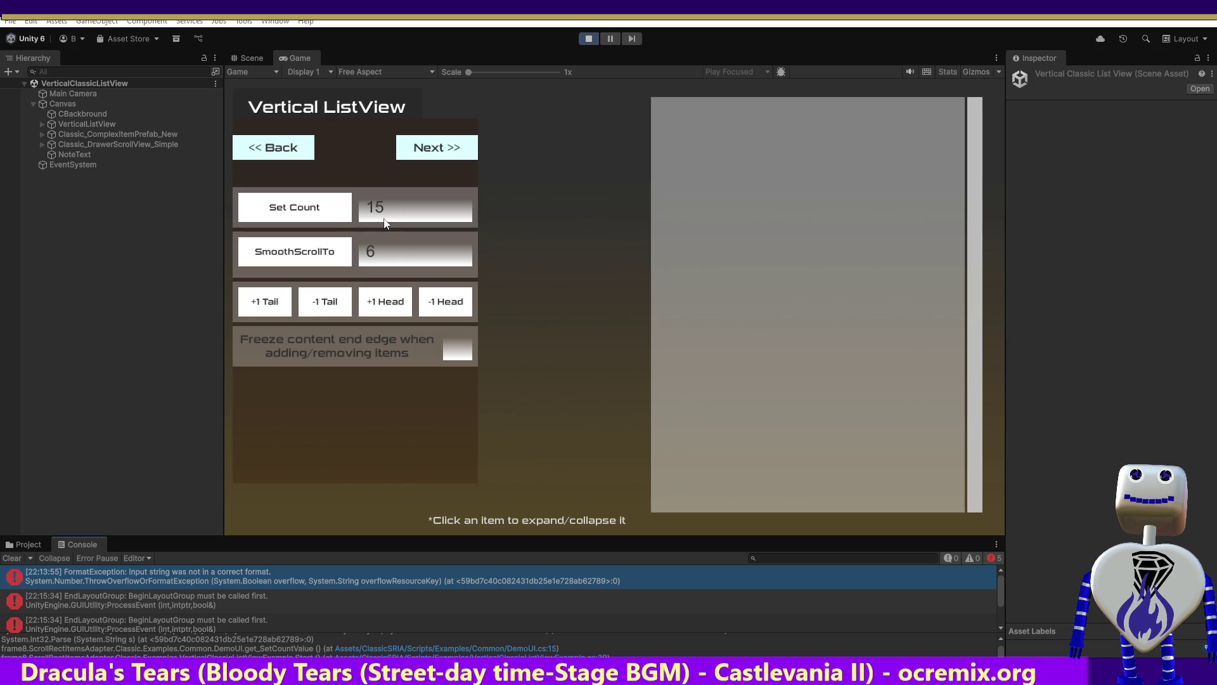
Apply Set Count 15 to the vertical list demo three times.
click(341, 218)
click(341, 218)
click(341, 217)
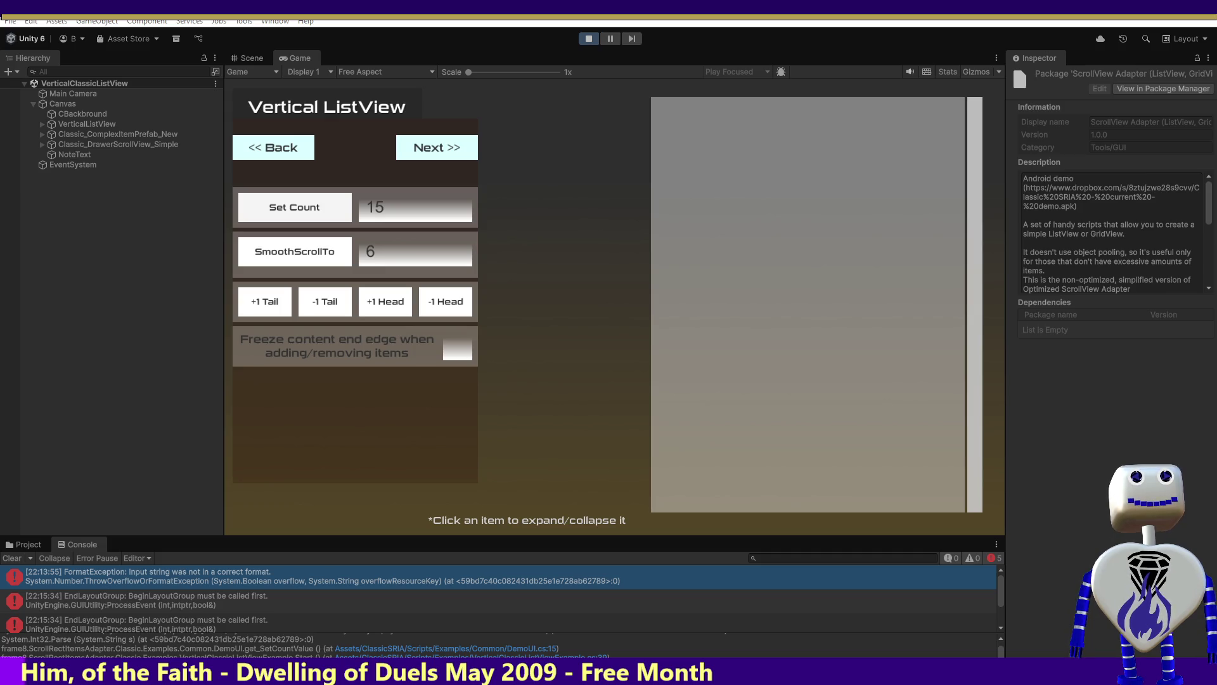
Show the top-level Assets folder, then test Set Count 15, +1 Head and +1 Tail.
click(24, 545)
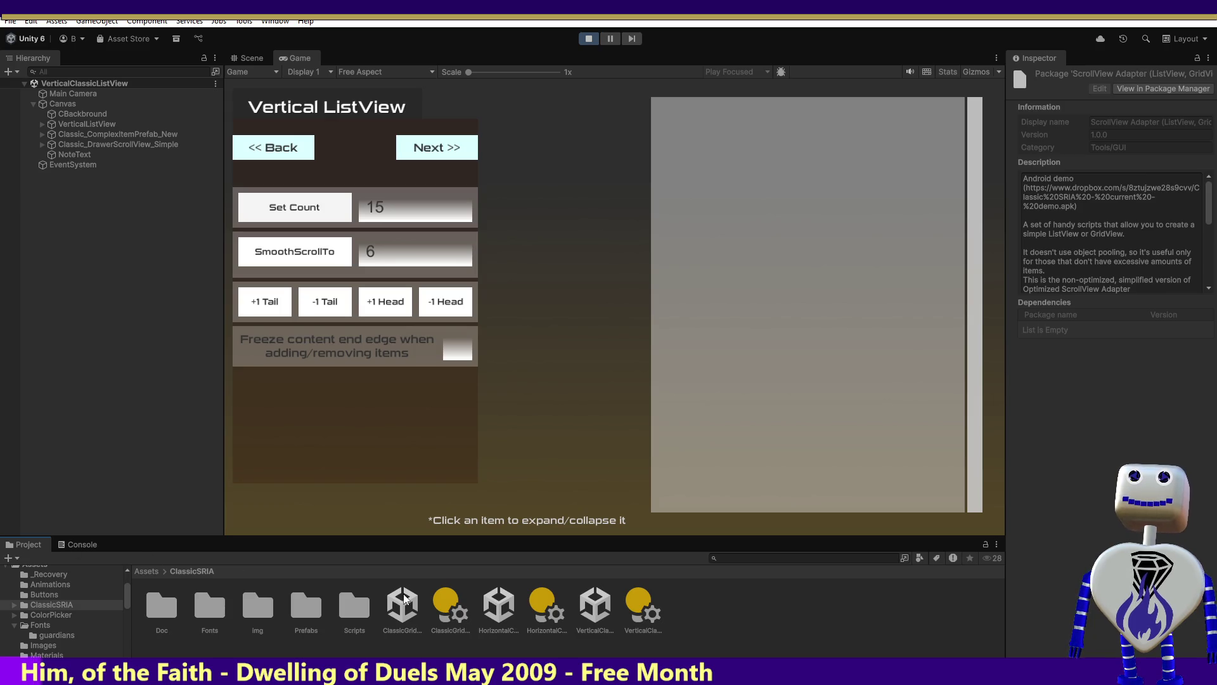
click(158, 572)
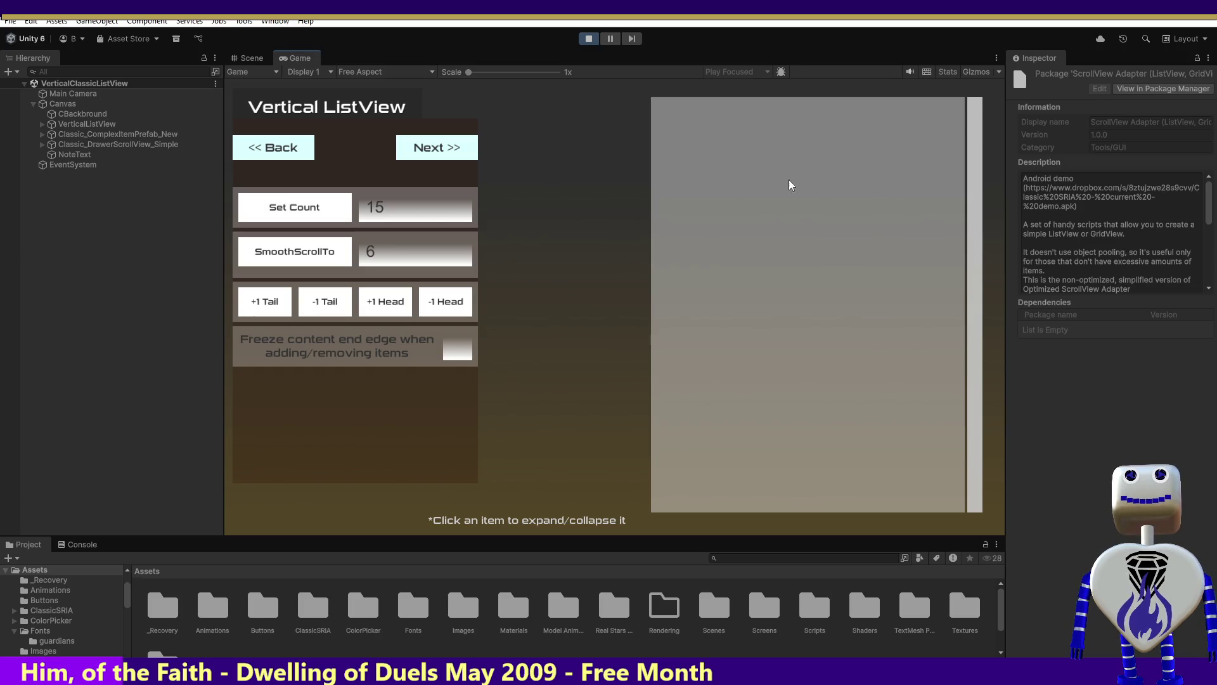
click(317, 200)
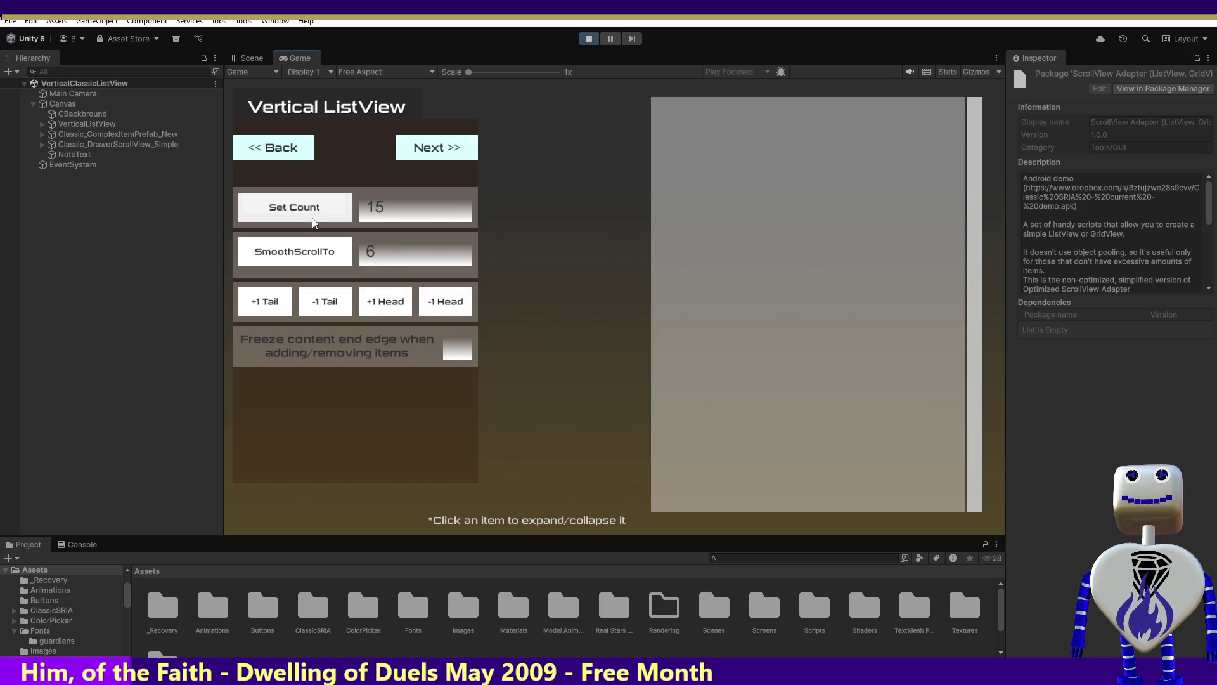
click(360, 301)
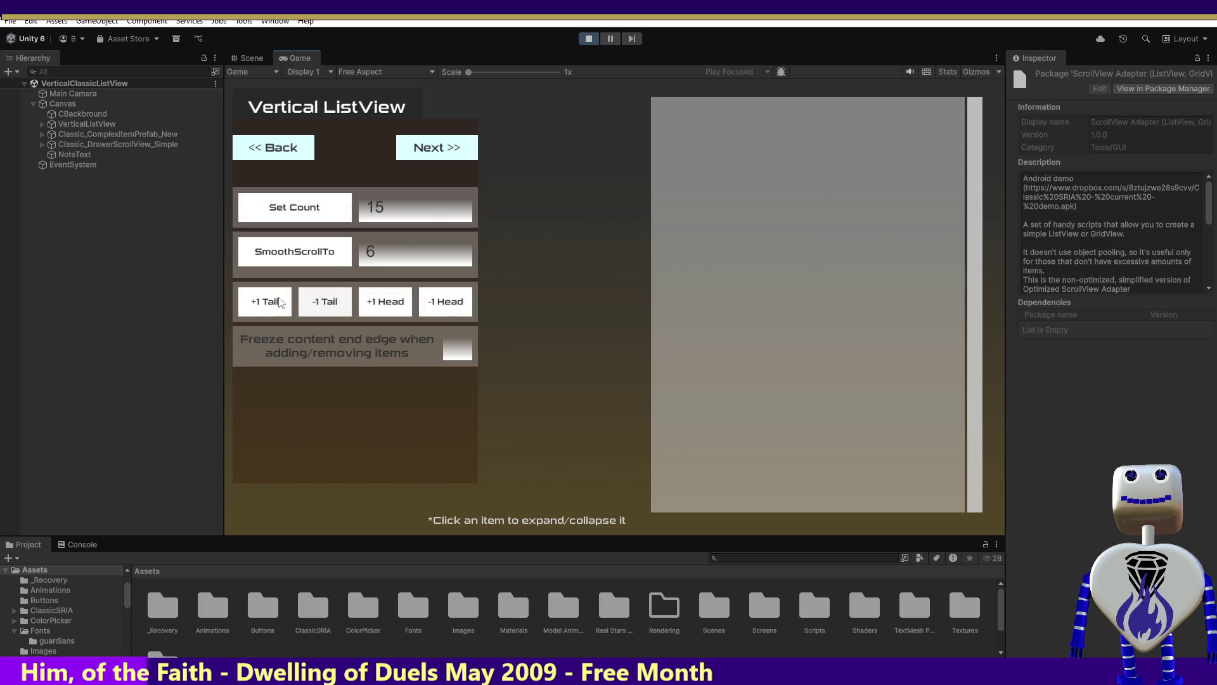
click(265, 302)
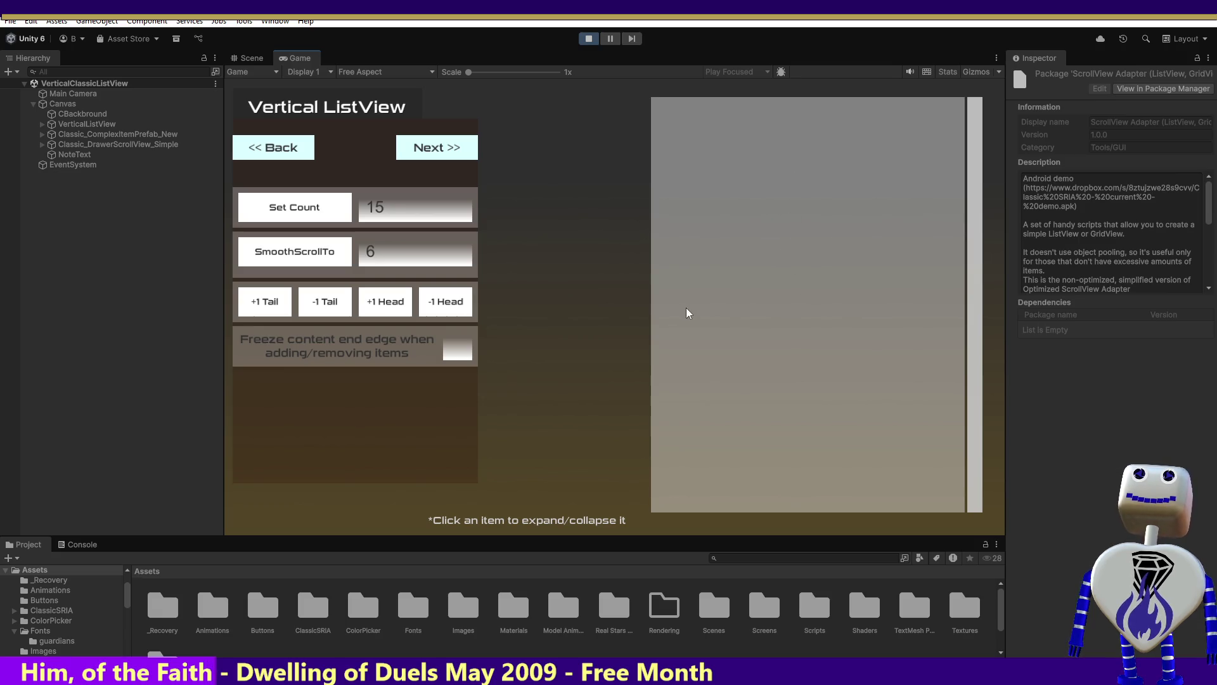
Smoothly scroll the list to item 6, then exit play mode.
click(321, 260)
click(321, 260)
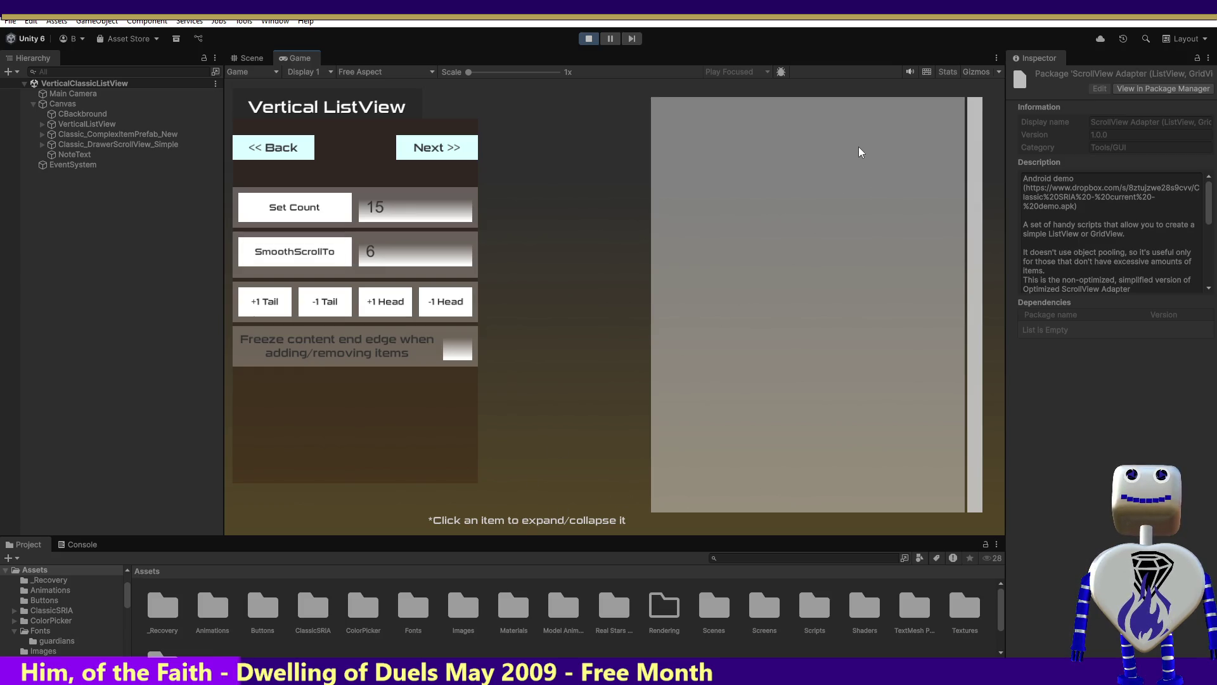
click(588, 39)
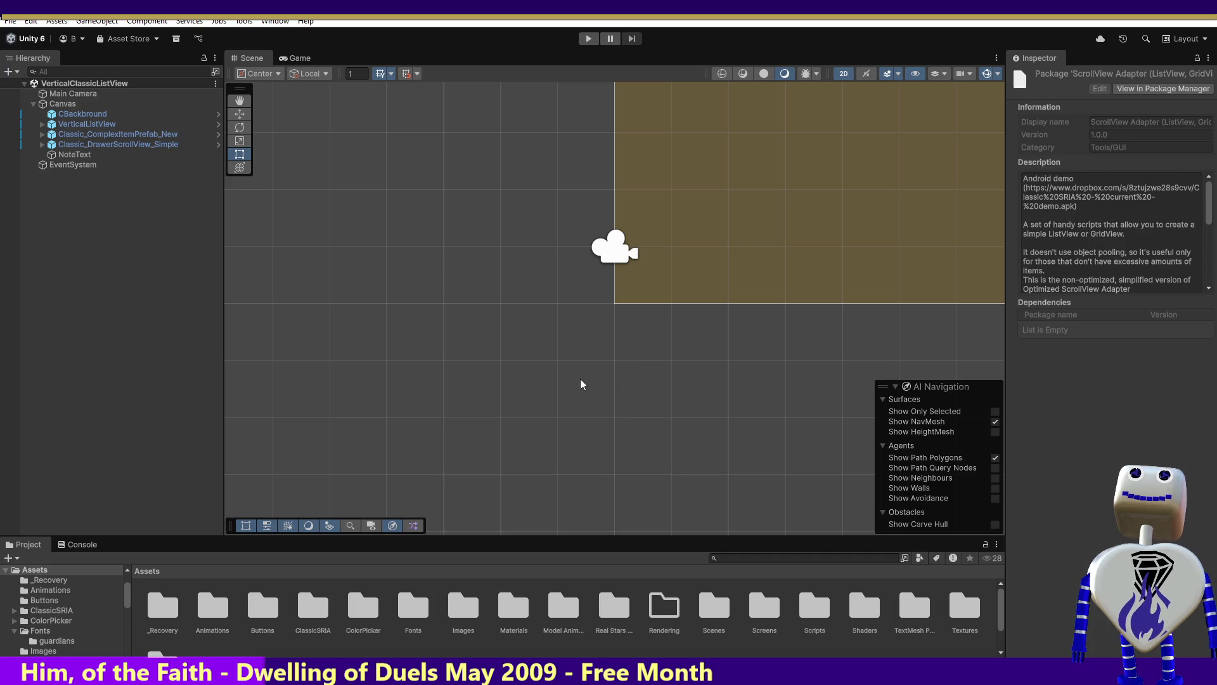
click(71, 544)
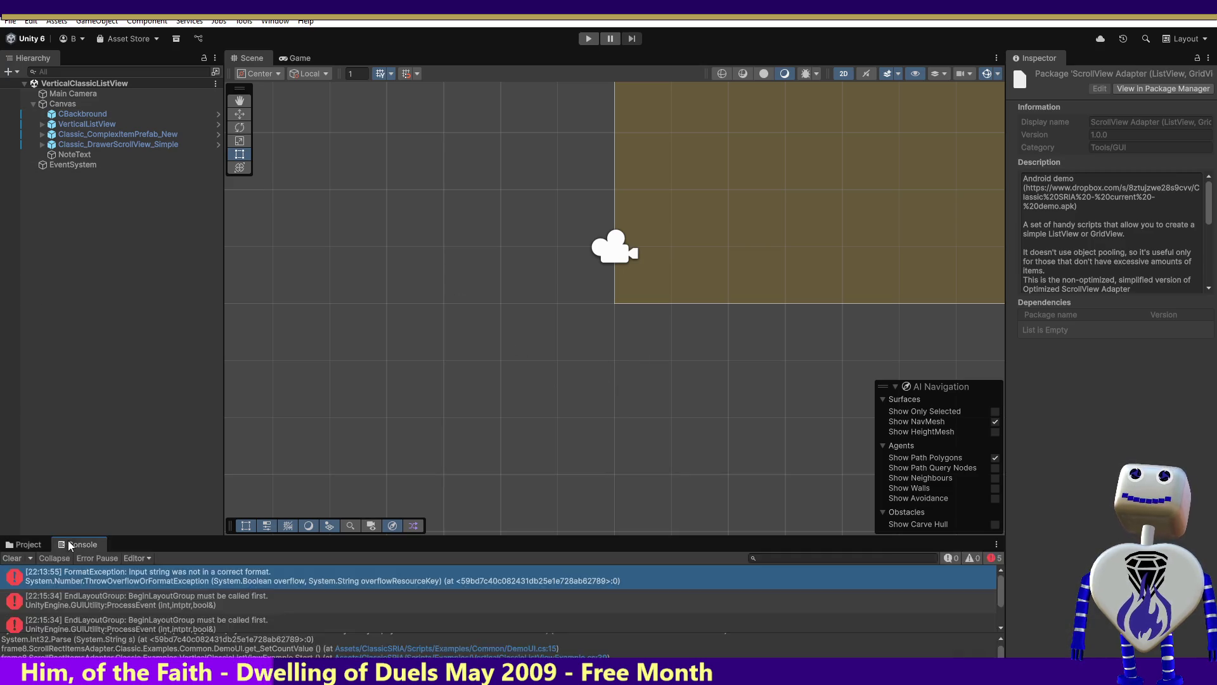
double_click(69, 544)
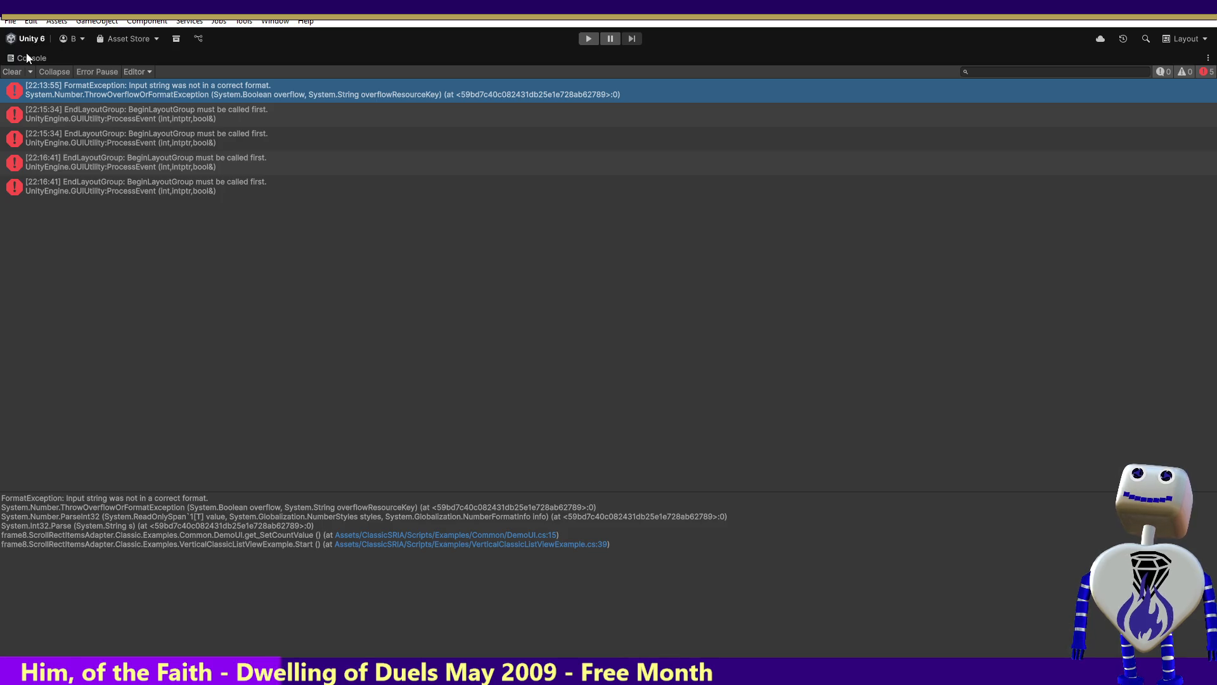
double_click(27, 58)
double_click(25, 53)
double_click(27, 60)
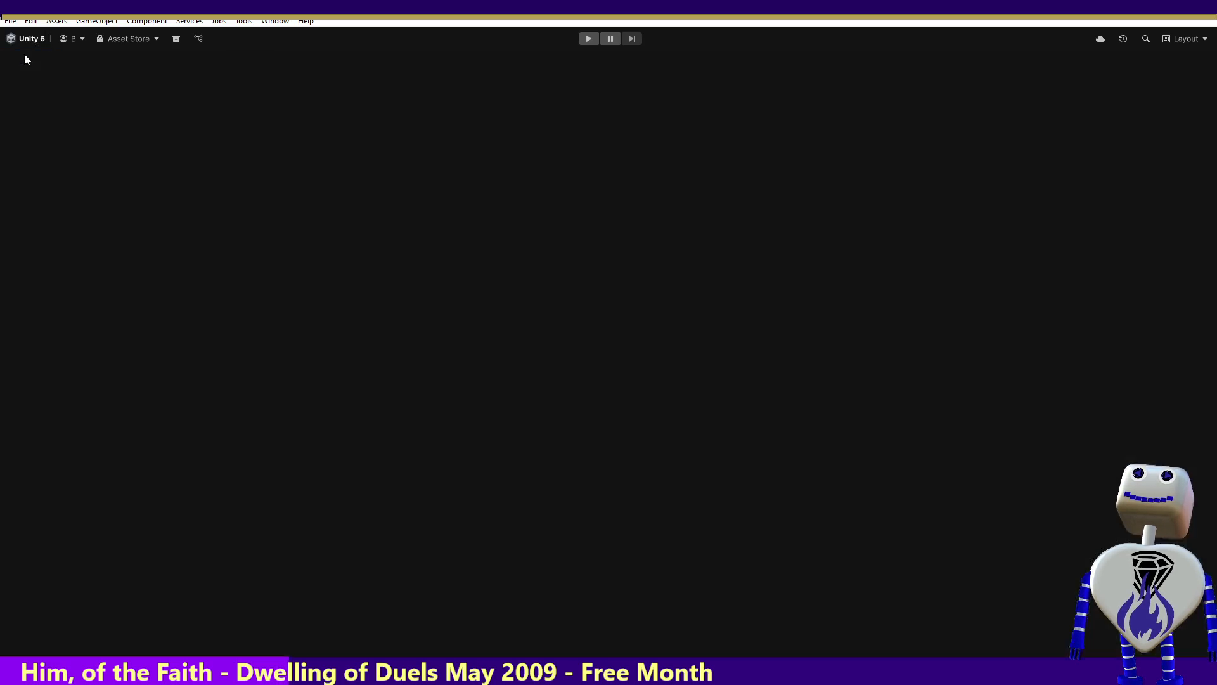
double_click(26, 59)
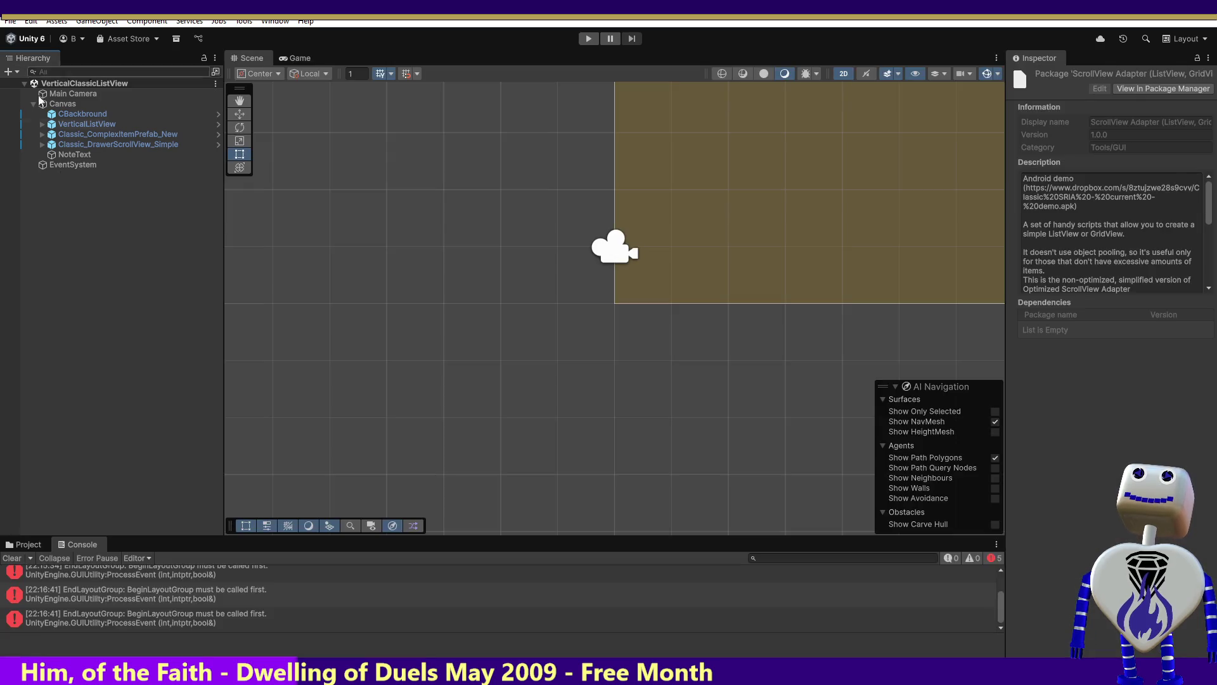
click(33, 542)
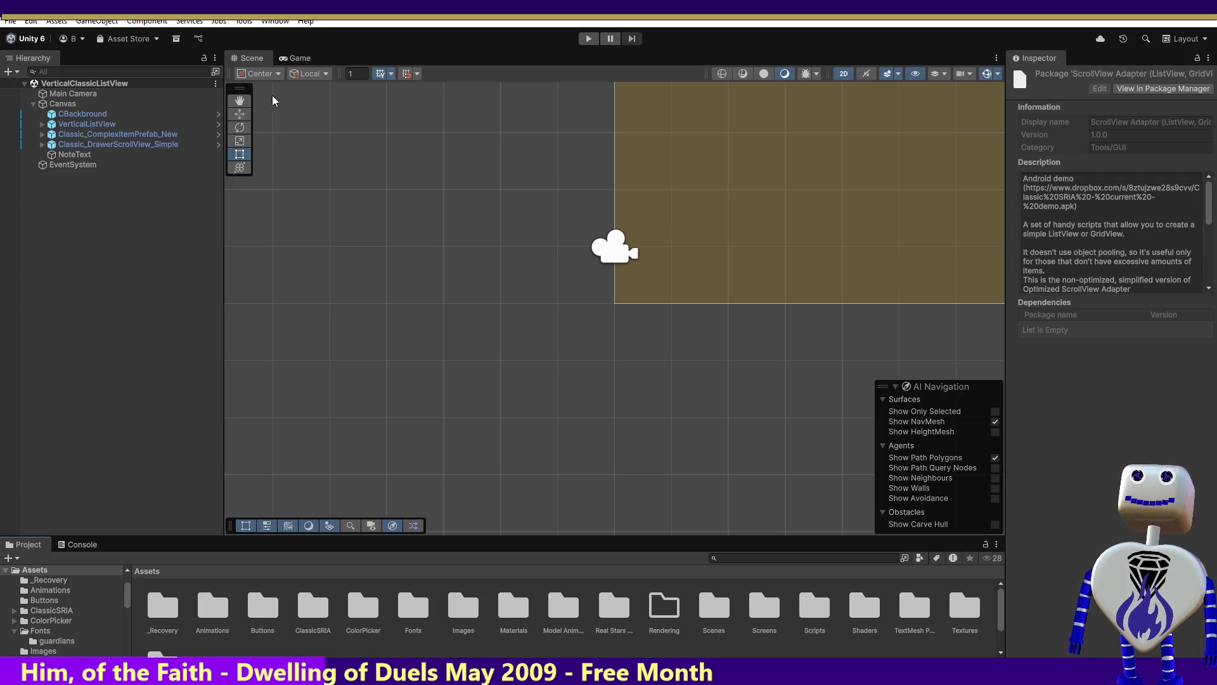
click(260, 22)
click(260, 23)
click(260, 23)
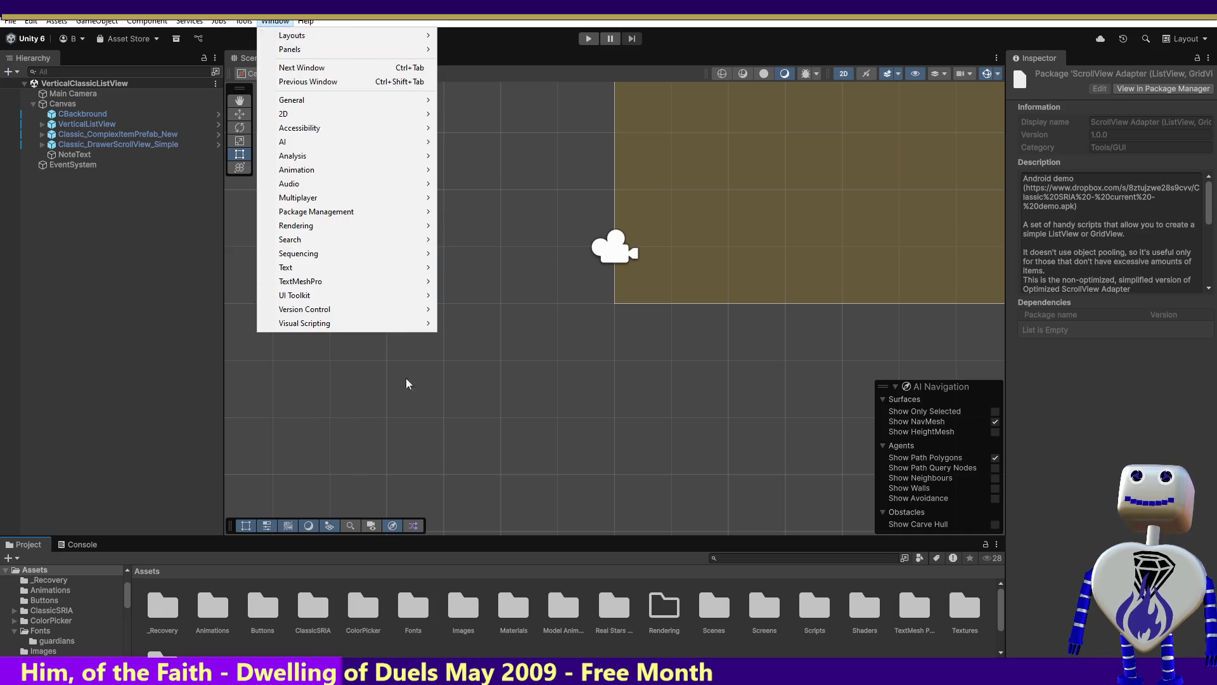
mouse_move(307, 23)
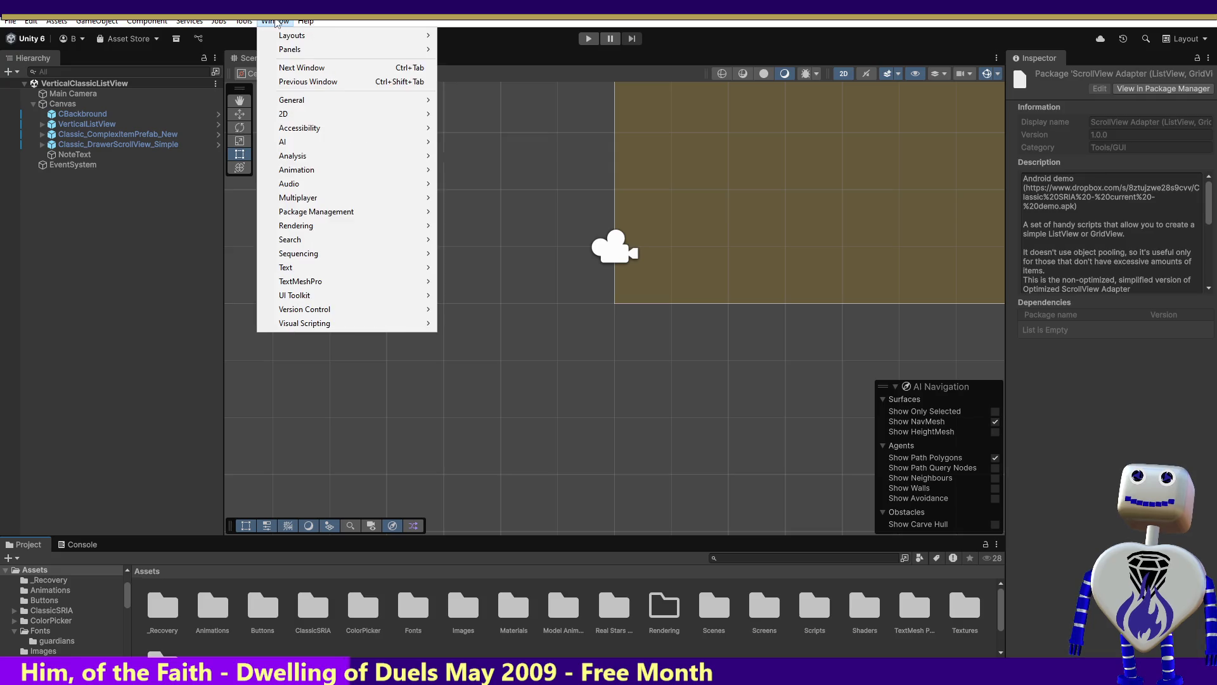
click(260, 22)
click(191, 24)
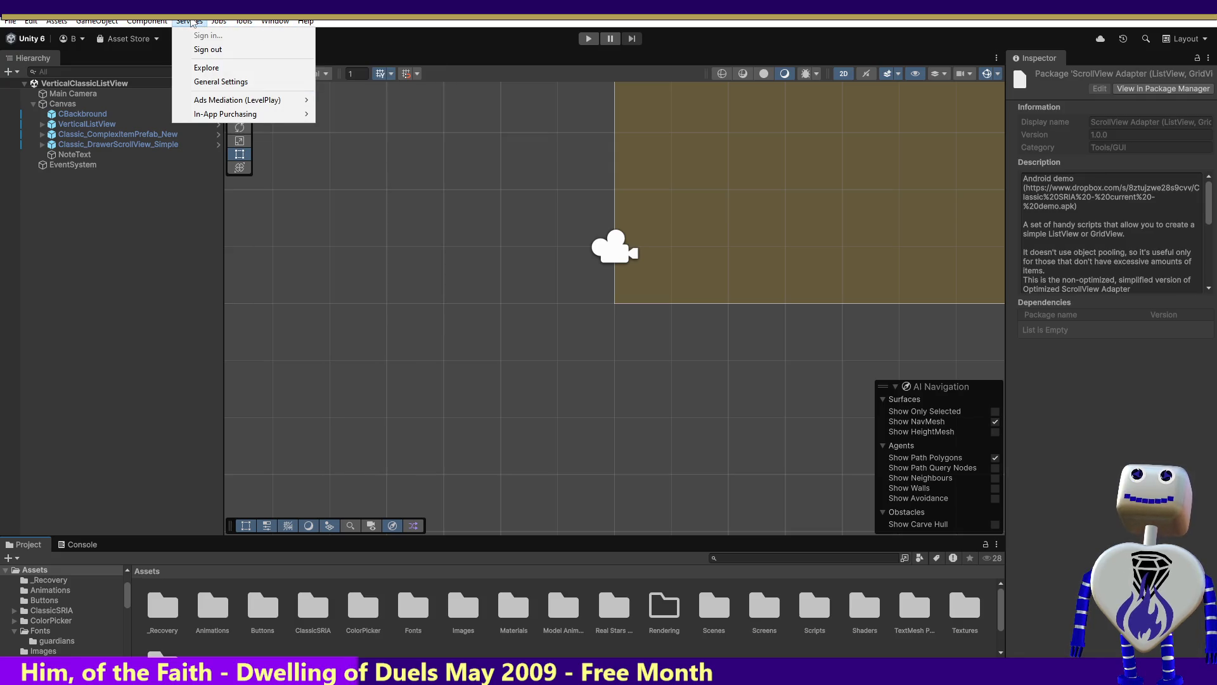
mouse_move(169, 24)
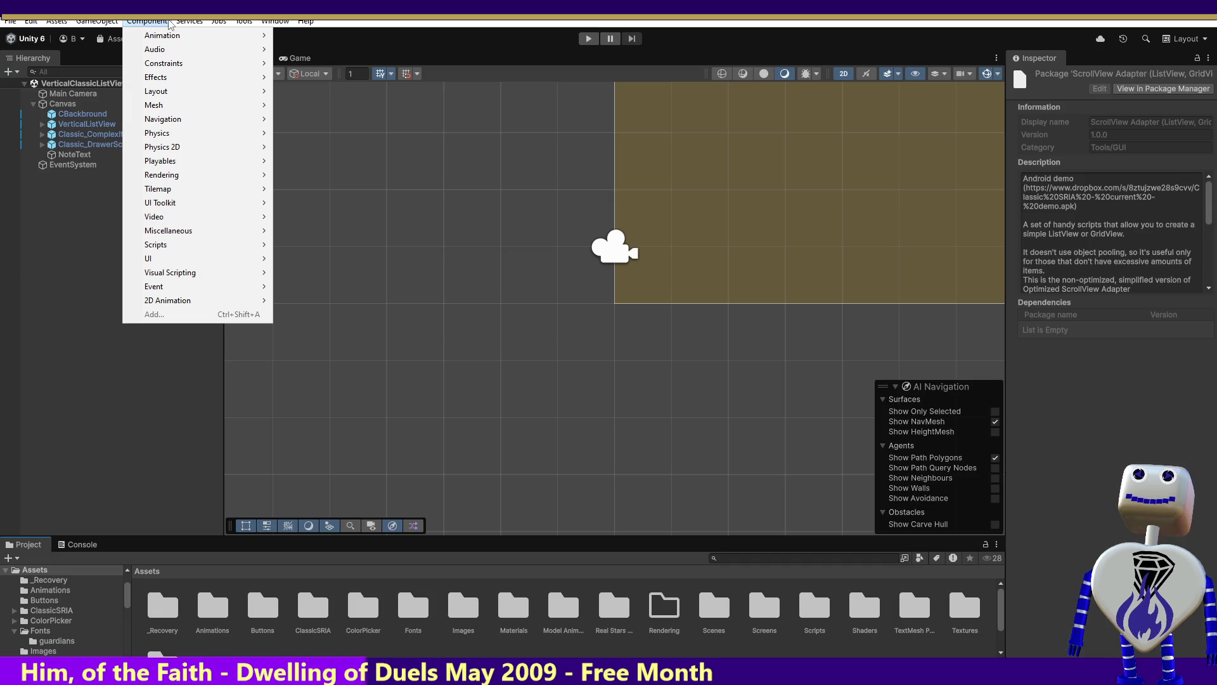
mouse_move(244, 23)
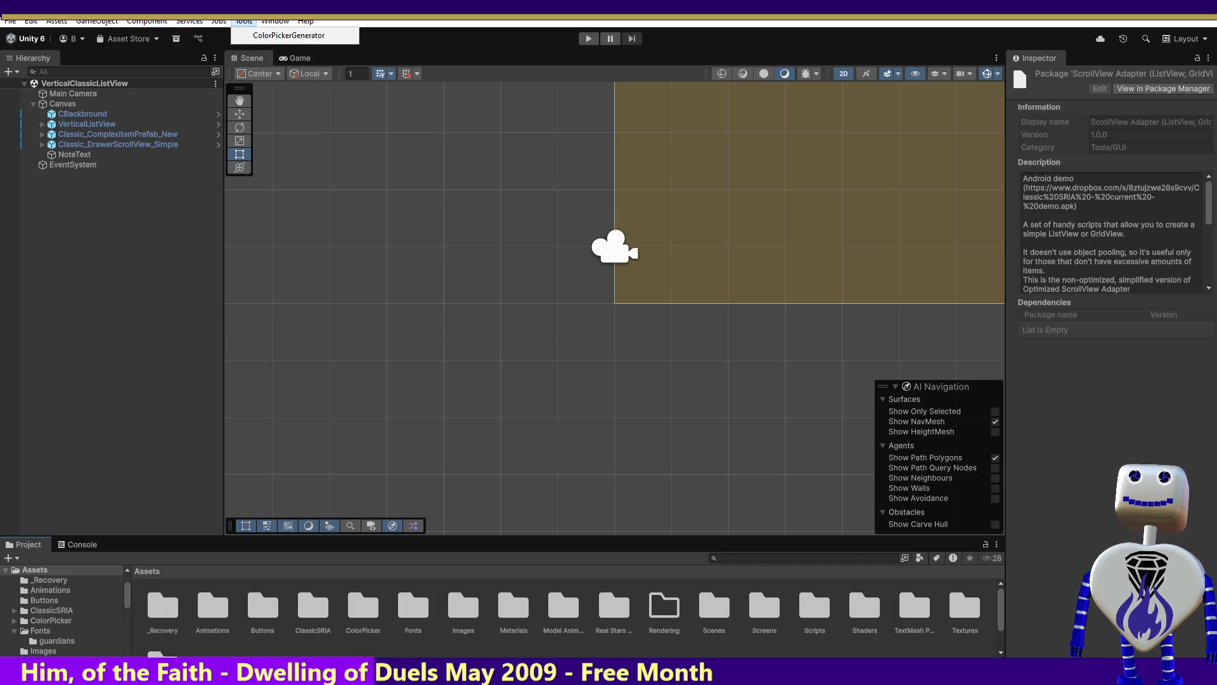
key(Escape)
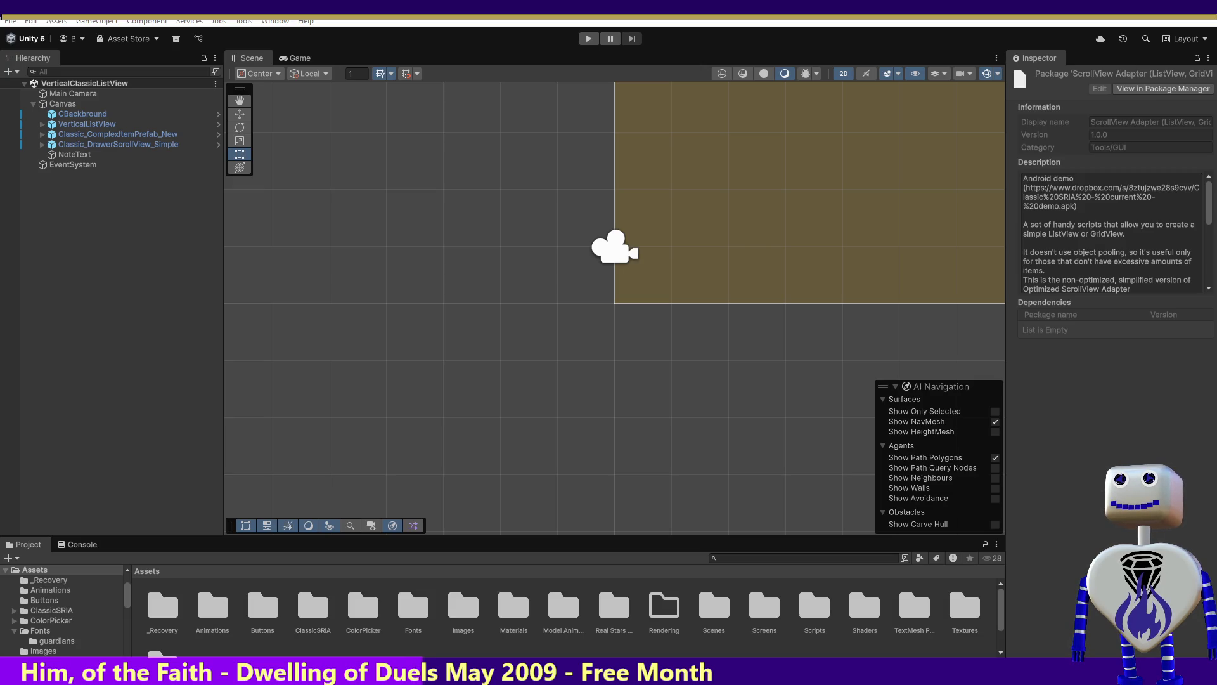
key(Down)
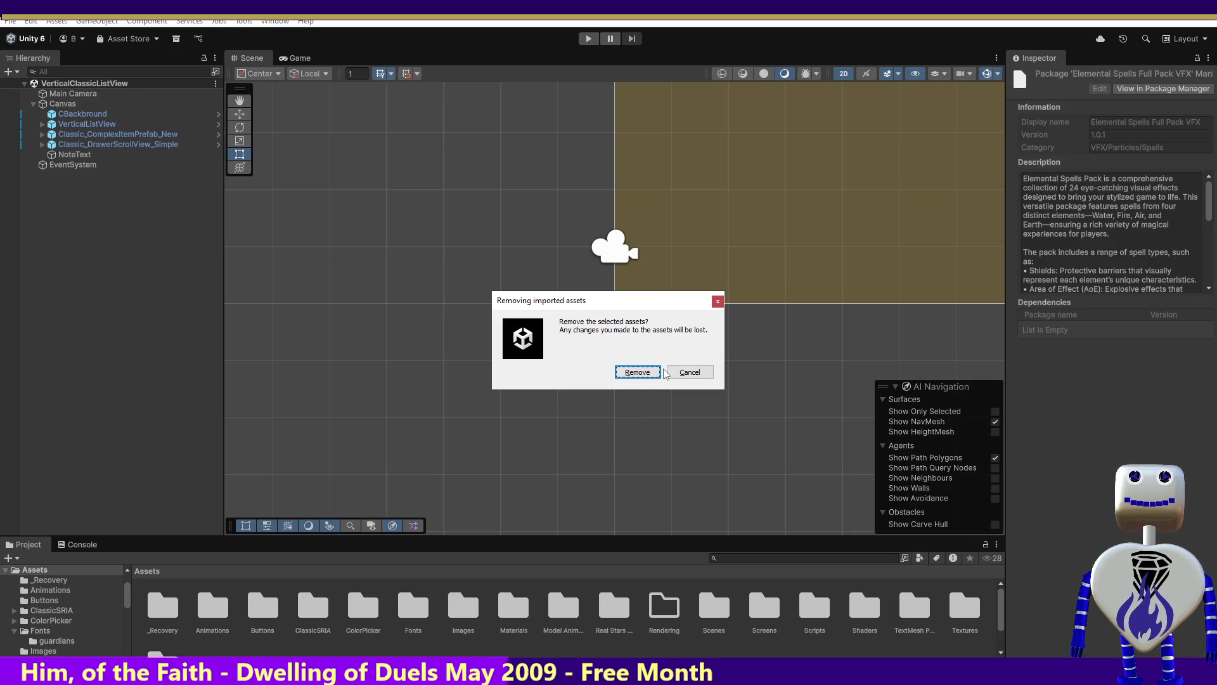
Confirm removing the imported package assets and open the Scenes folder.
click(637, 373)
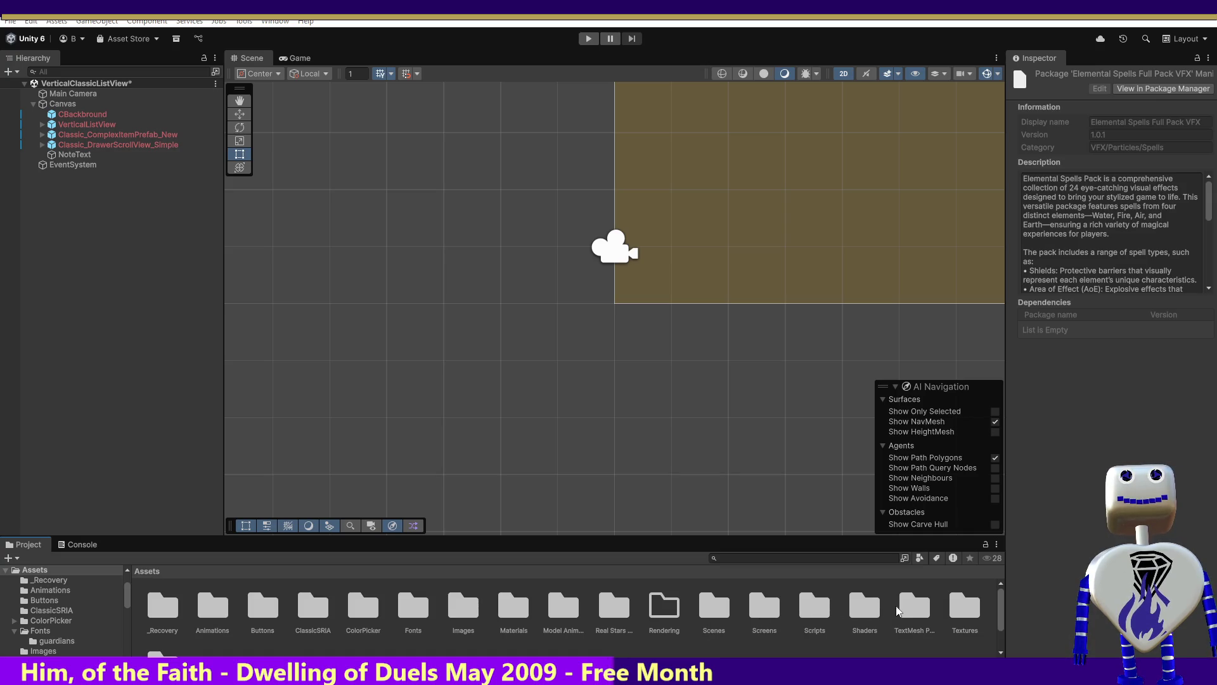
double_click(714, 605)
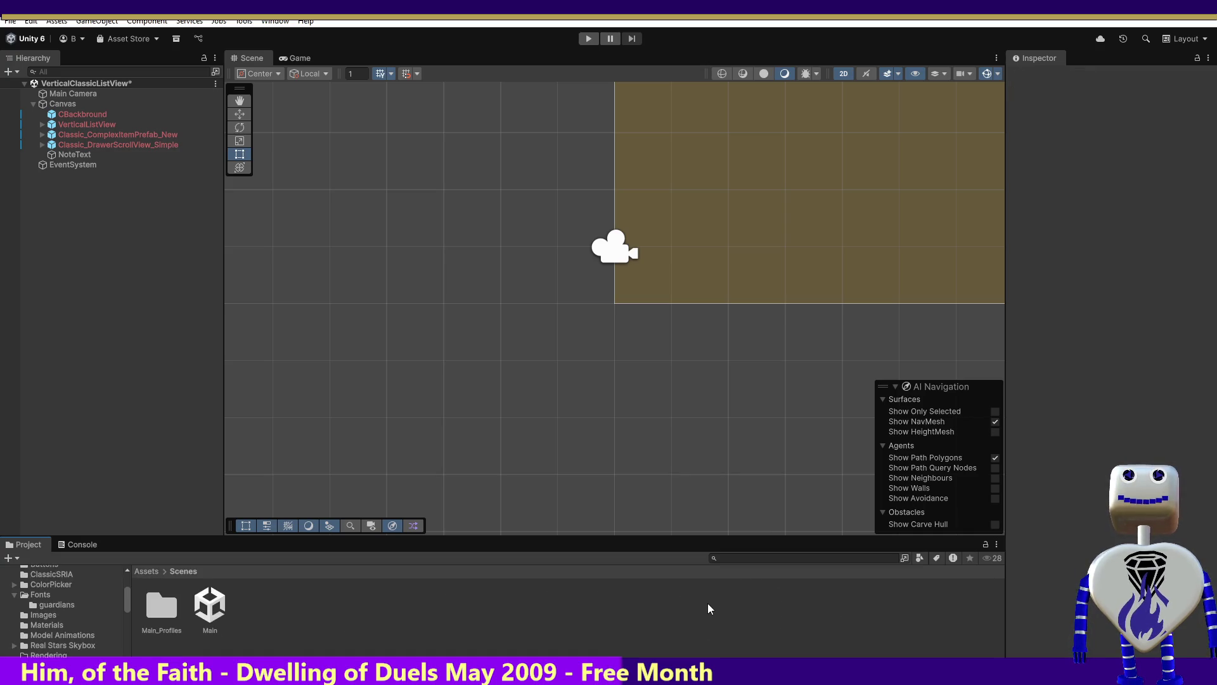
Open the Main scene, discarding the list view scene's unsaved changes.
double_click(209, 608)
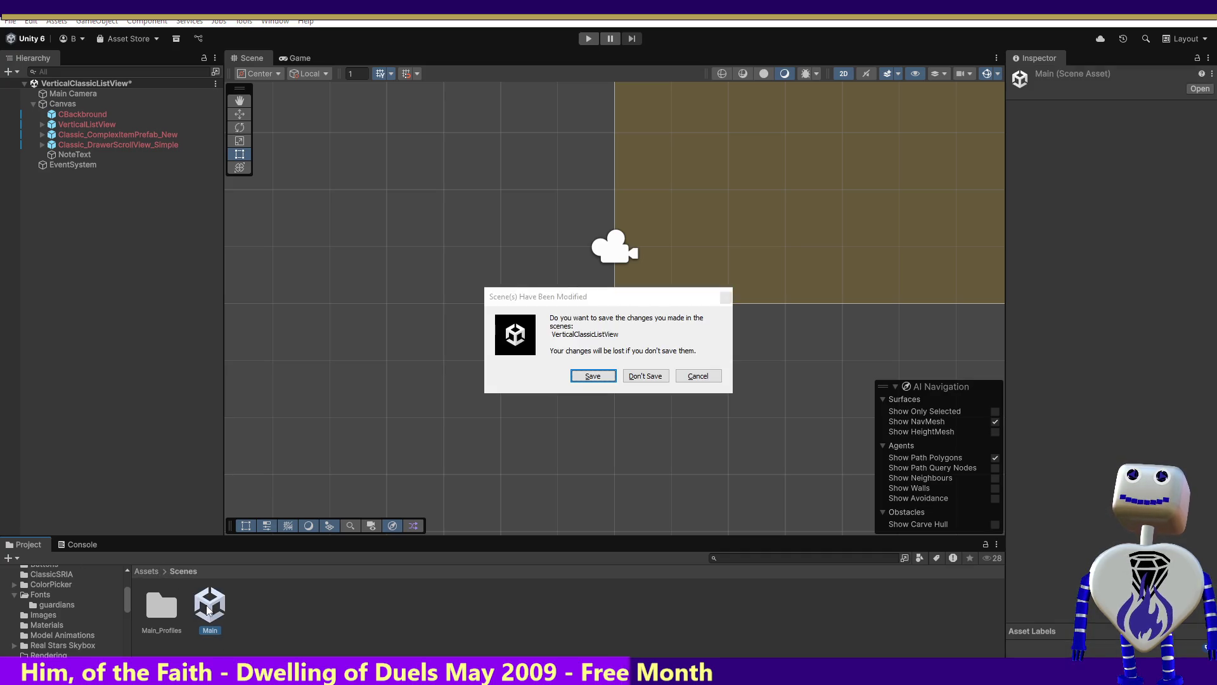
click(660, 376)
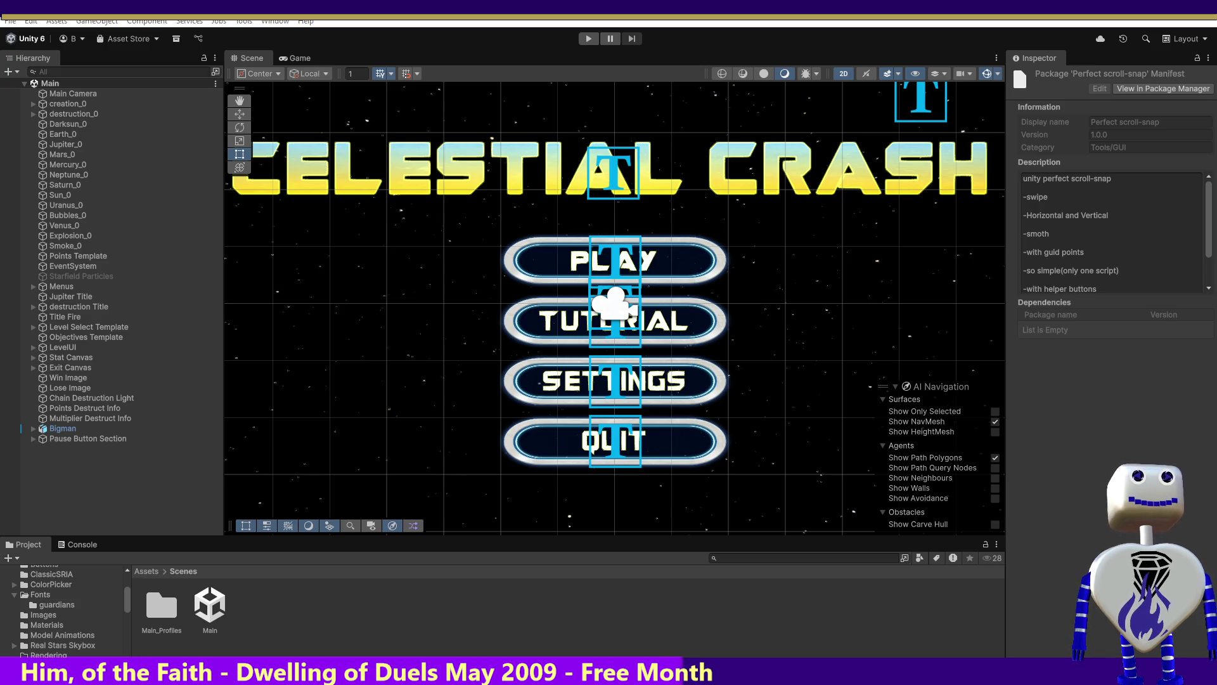
Select Super Scroll Rect in the Package Manager list to show its manifest.
key(Down)
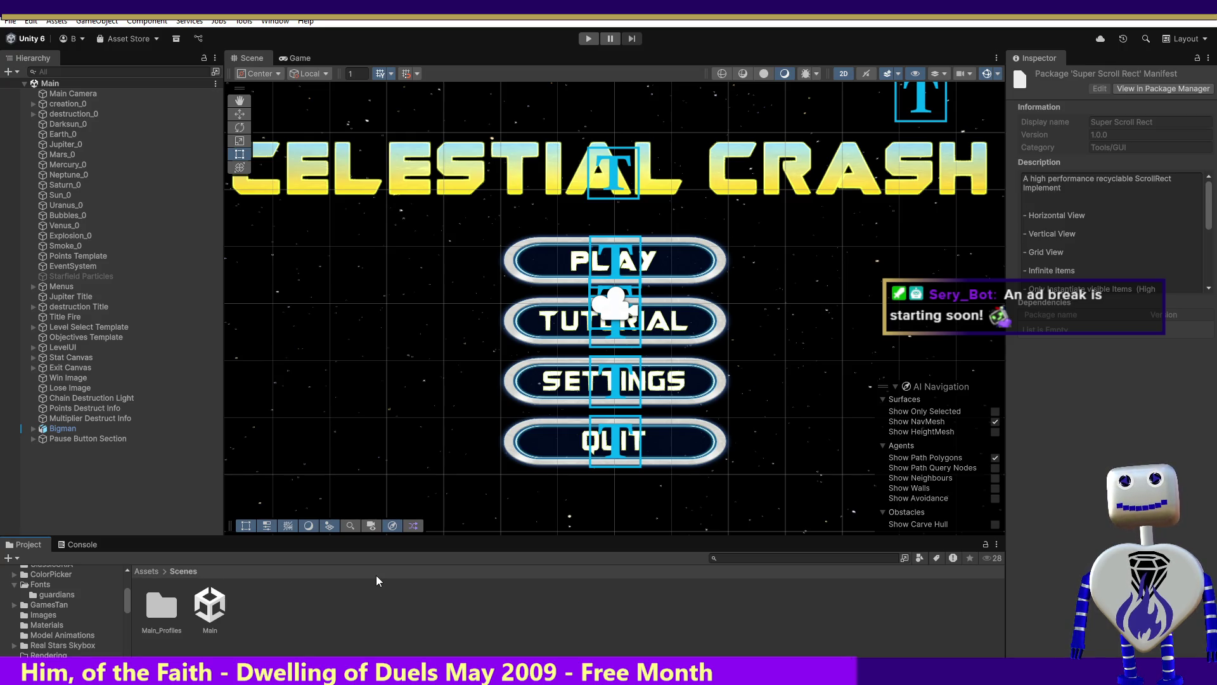
Delete the ClassicSRIA folder from the top-level Assets and confirm the deletion.
click(142, 571)
double_click(313, 607)
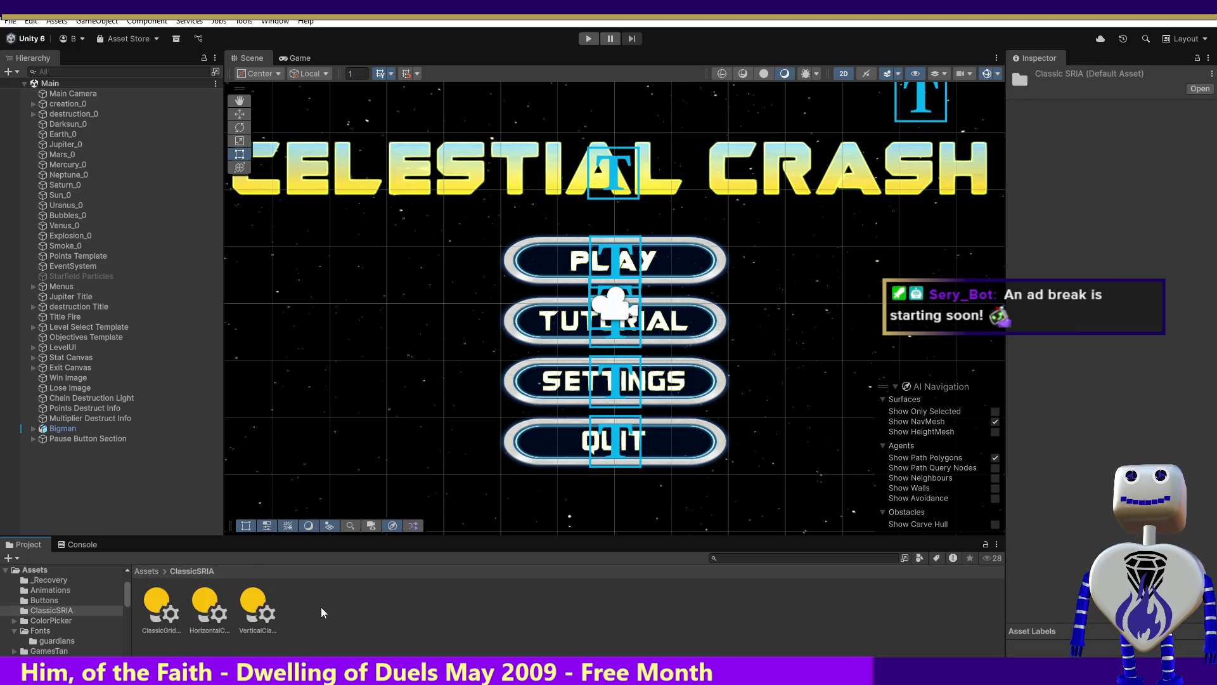
click(141, 572)
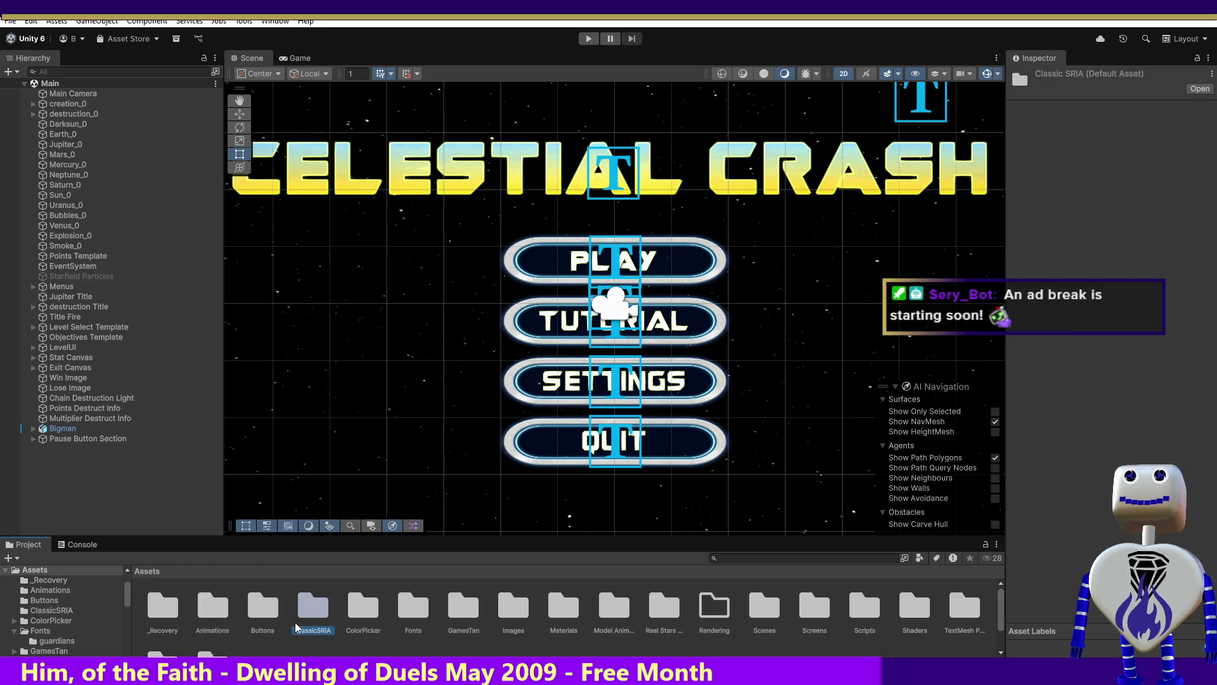
right_click(312, 617)
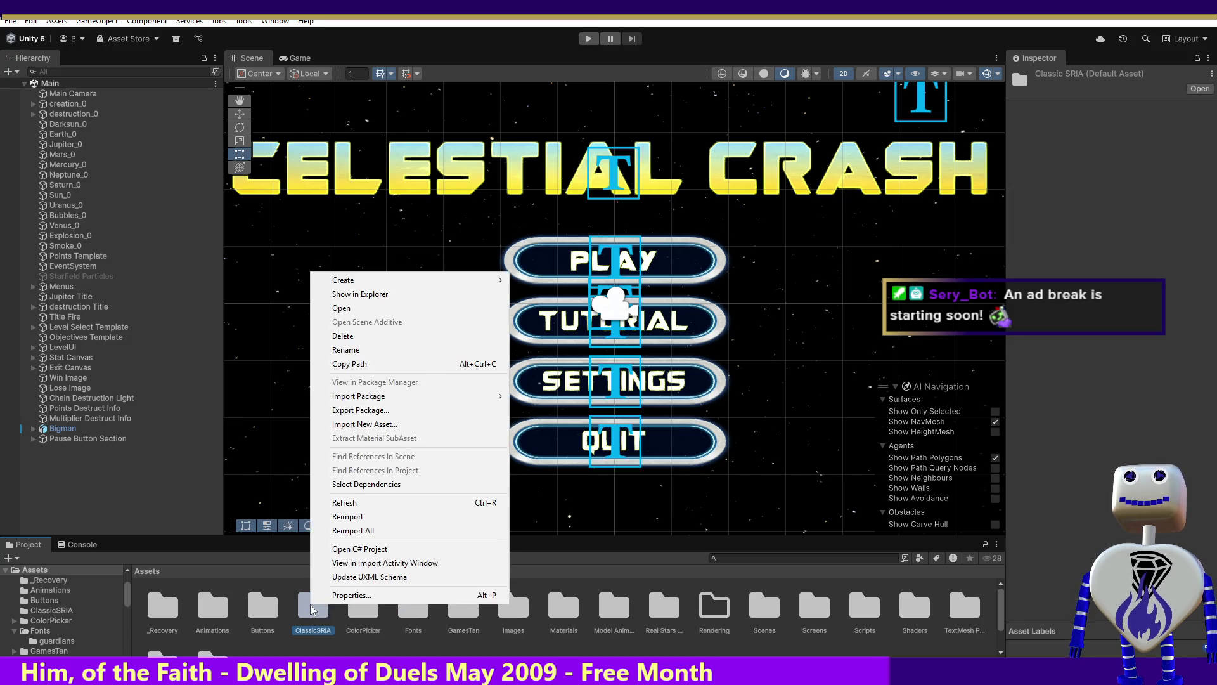
click(391, 336)
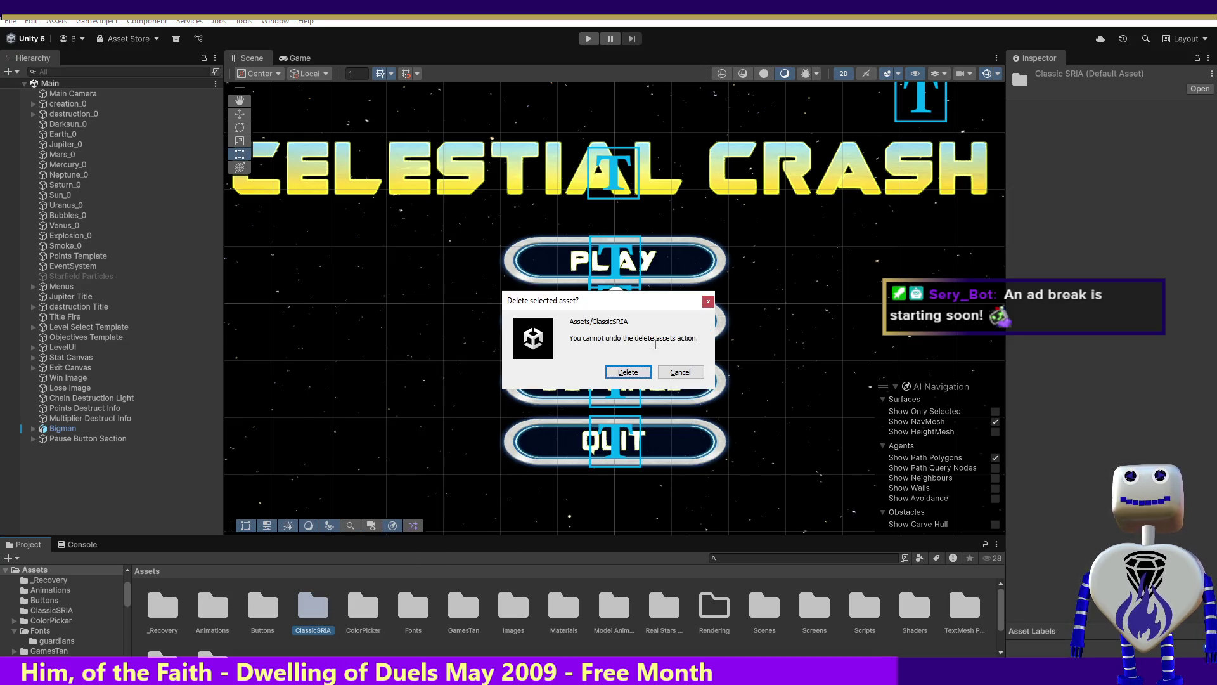
click(628, 376)
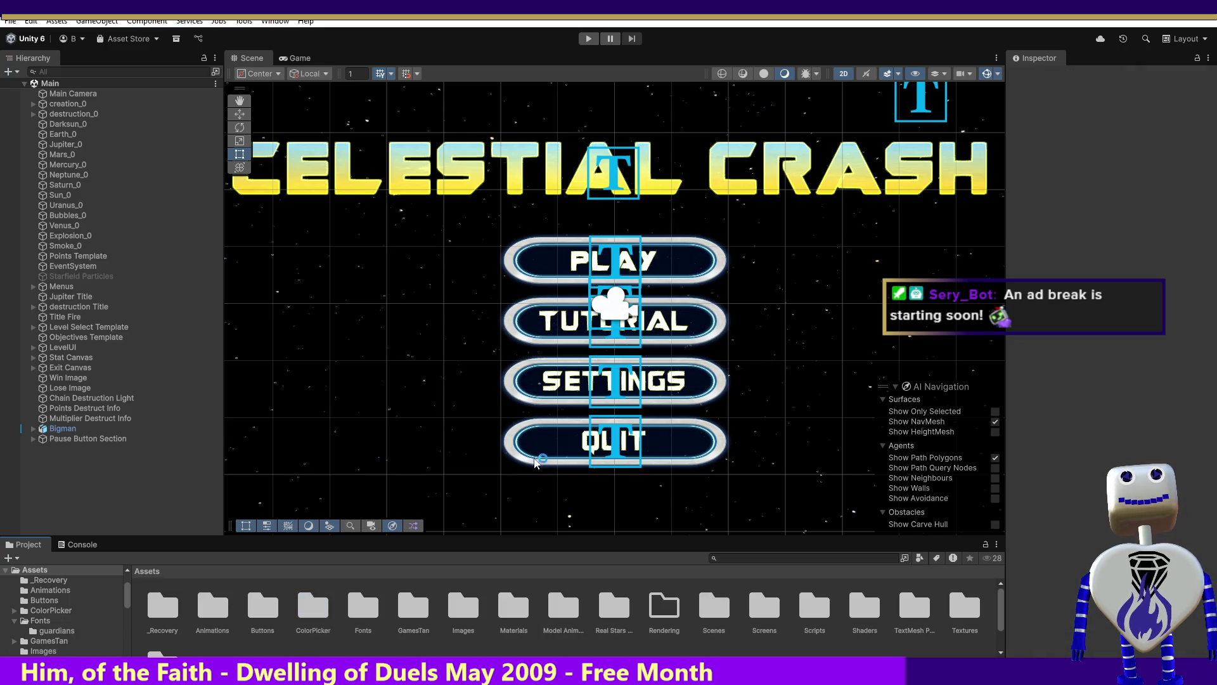
Browse into GamesTan > SuperScrollRect, select its ReadMe, and enter play mode.
double_click(413, 602)
double_click(204, 602)
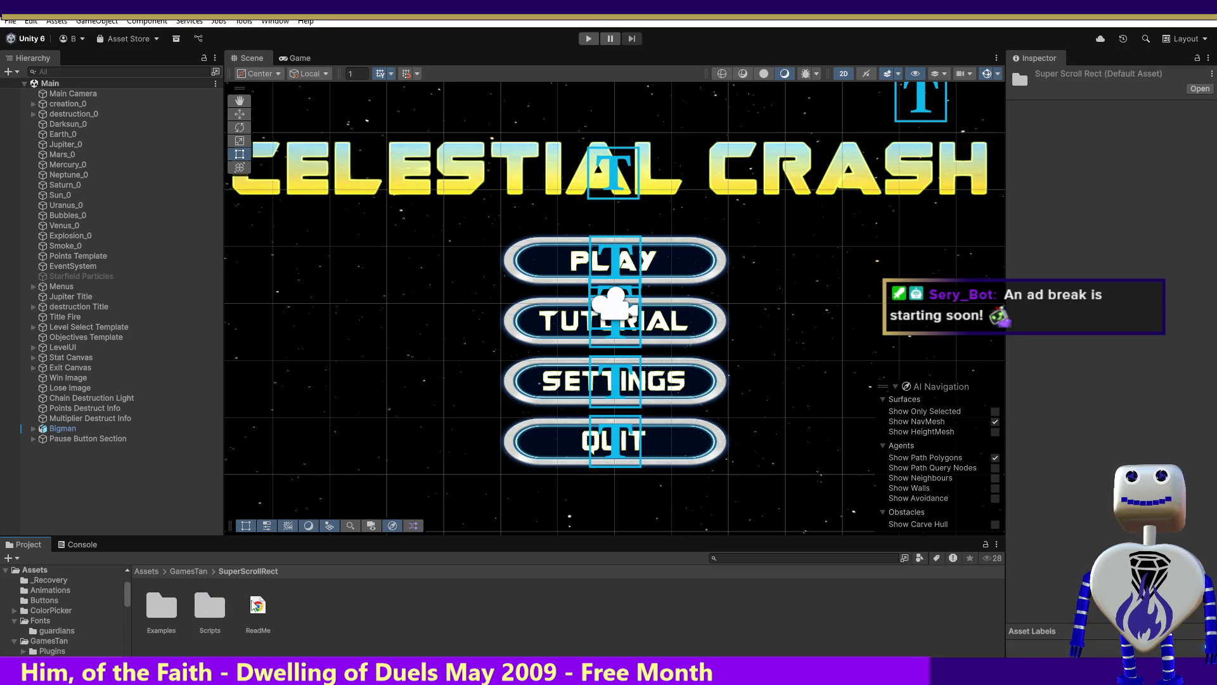
click(260, 606)
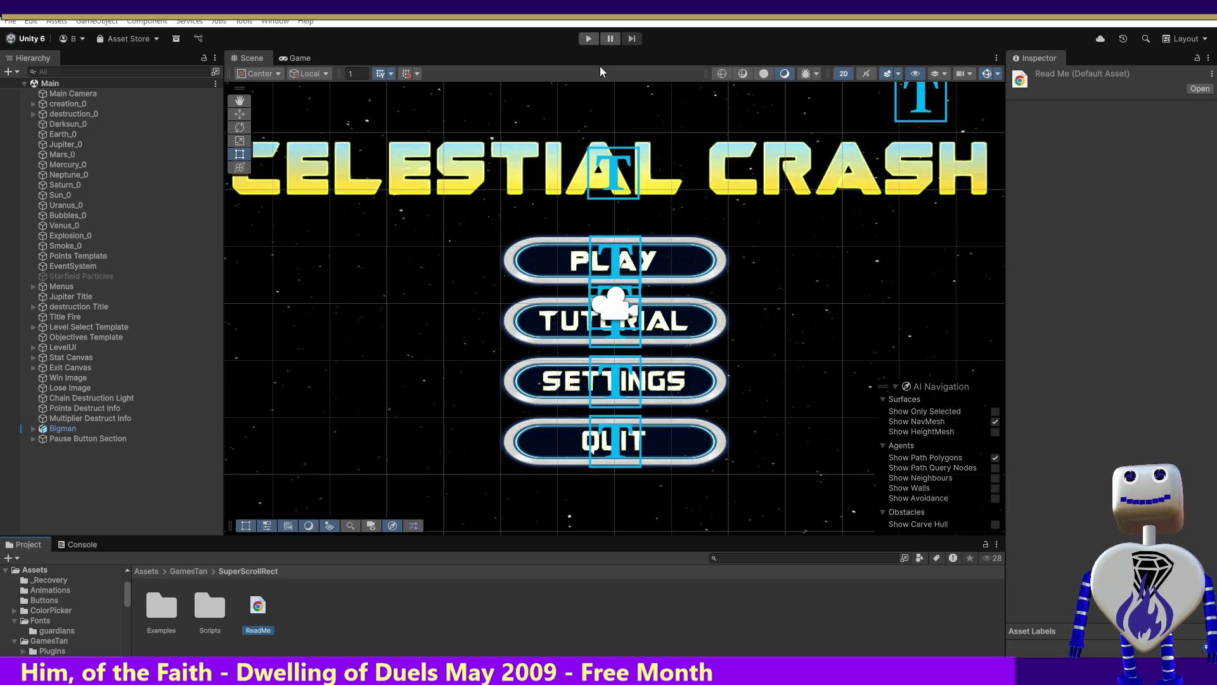
click(588, 40)
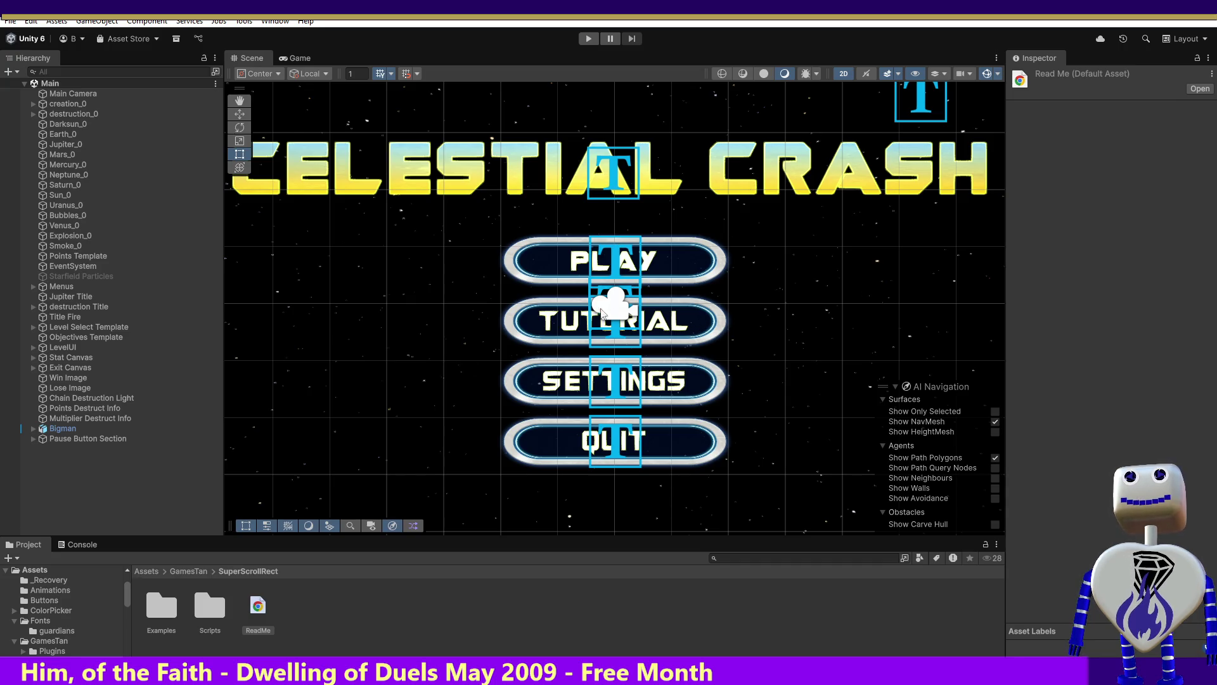
Look at the SuperScrollRect script, then open the SuperScroll demo scene from Examples.
double_click(210, 606)
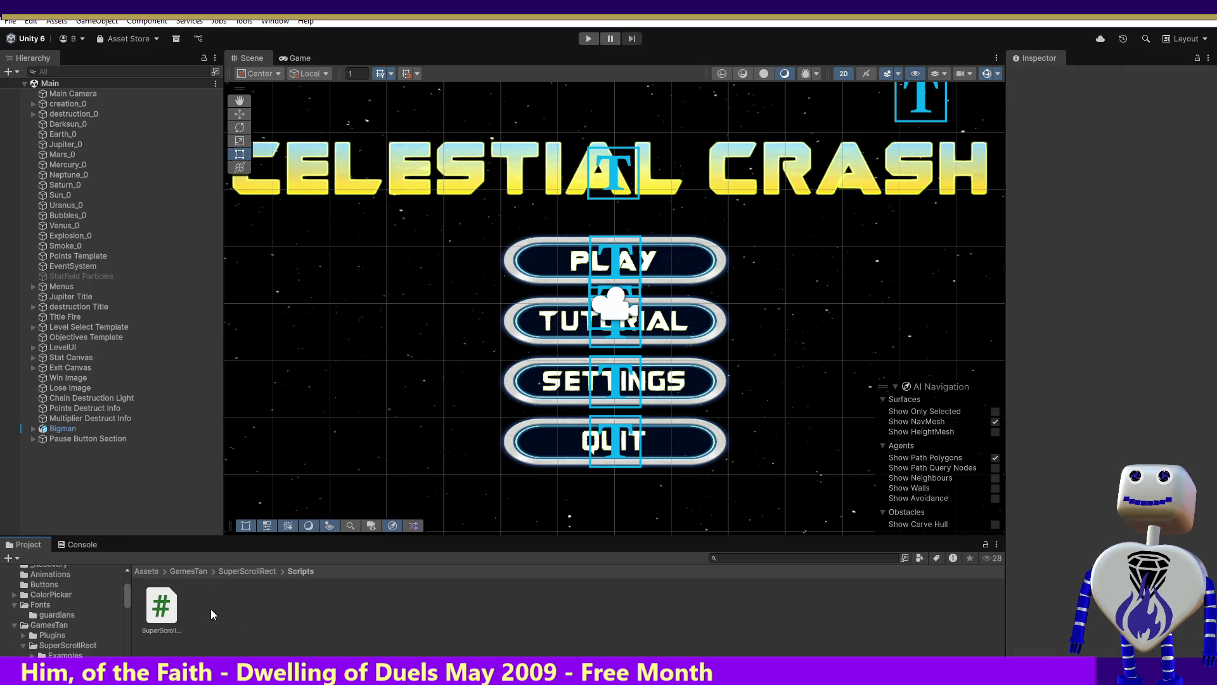
click(166, 612)
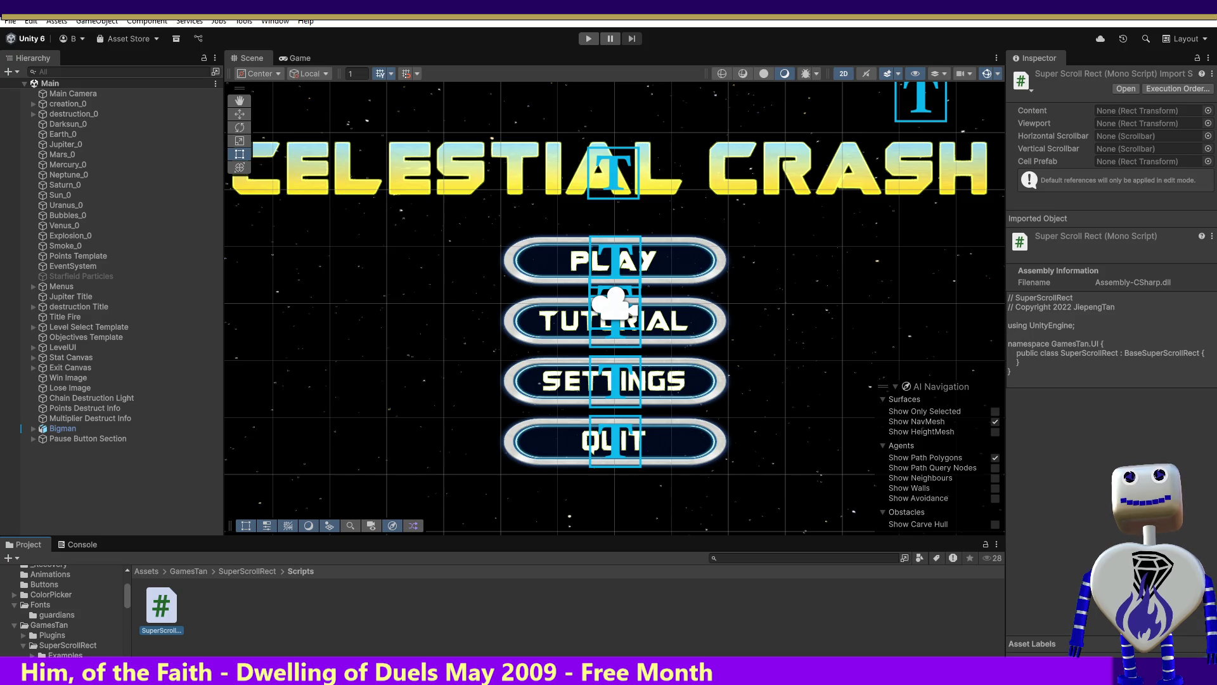
click(240, 572)
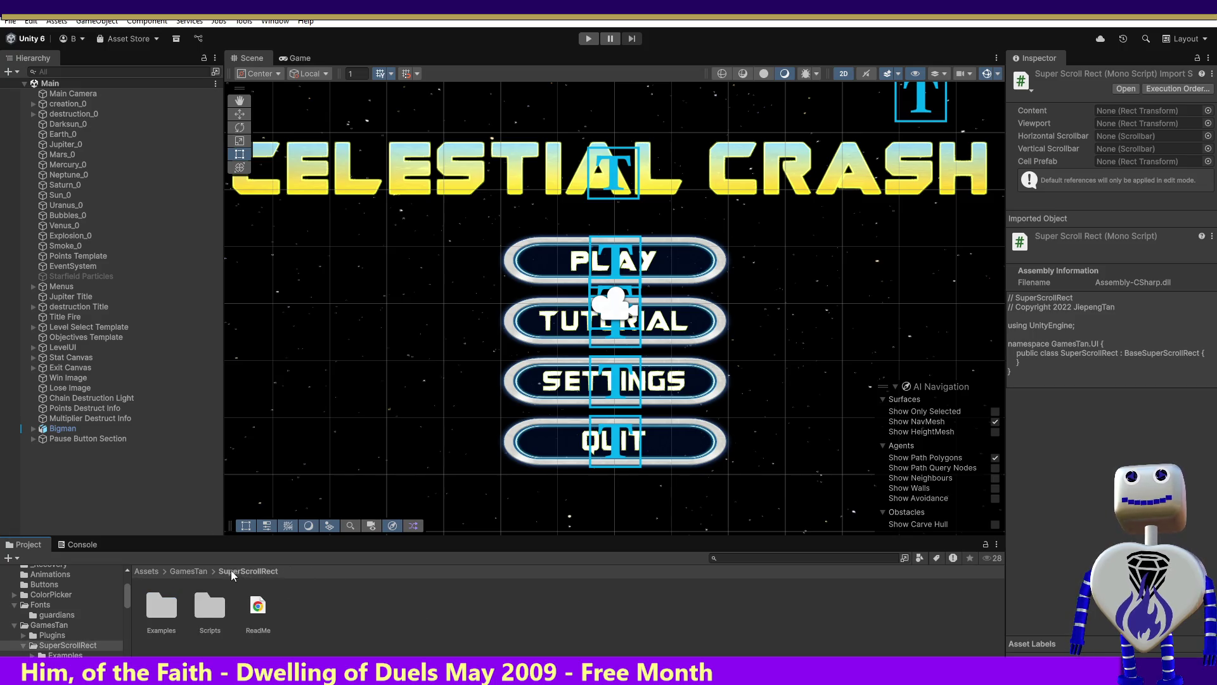
double_click(162, 604)
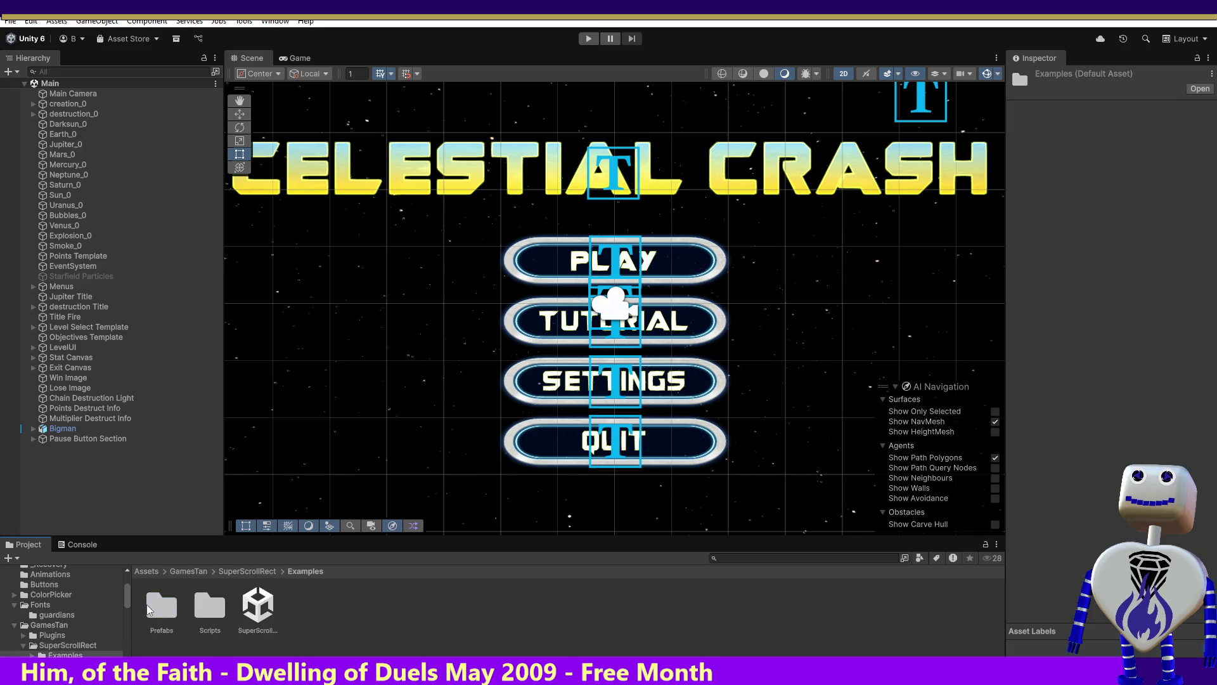
double_click(269, 604)
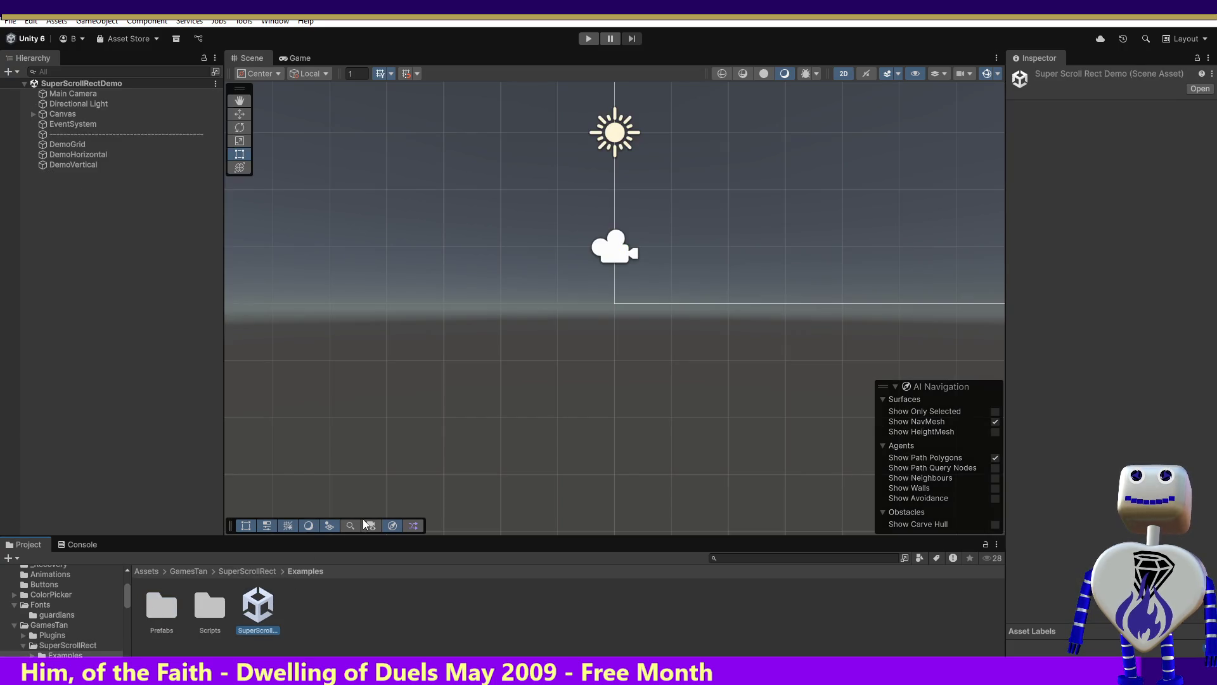
Run the demo, drag its cell grid, enlarge the game view, and untick IsGrid and IsVertical.
click(588, 39)
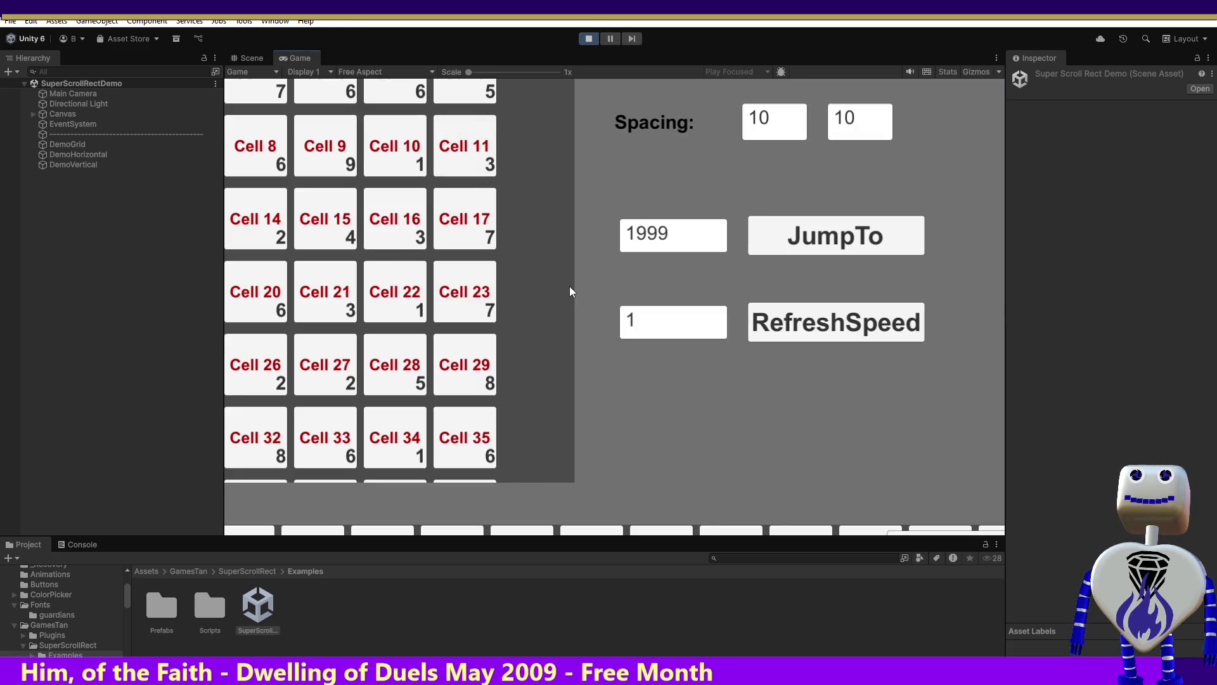
mouse_move(551, 279)
mouse_down()
mouse_move(530, 98)
mouse_move(592, 489)
mouse_move(767, 537)
mouse_up()
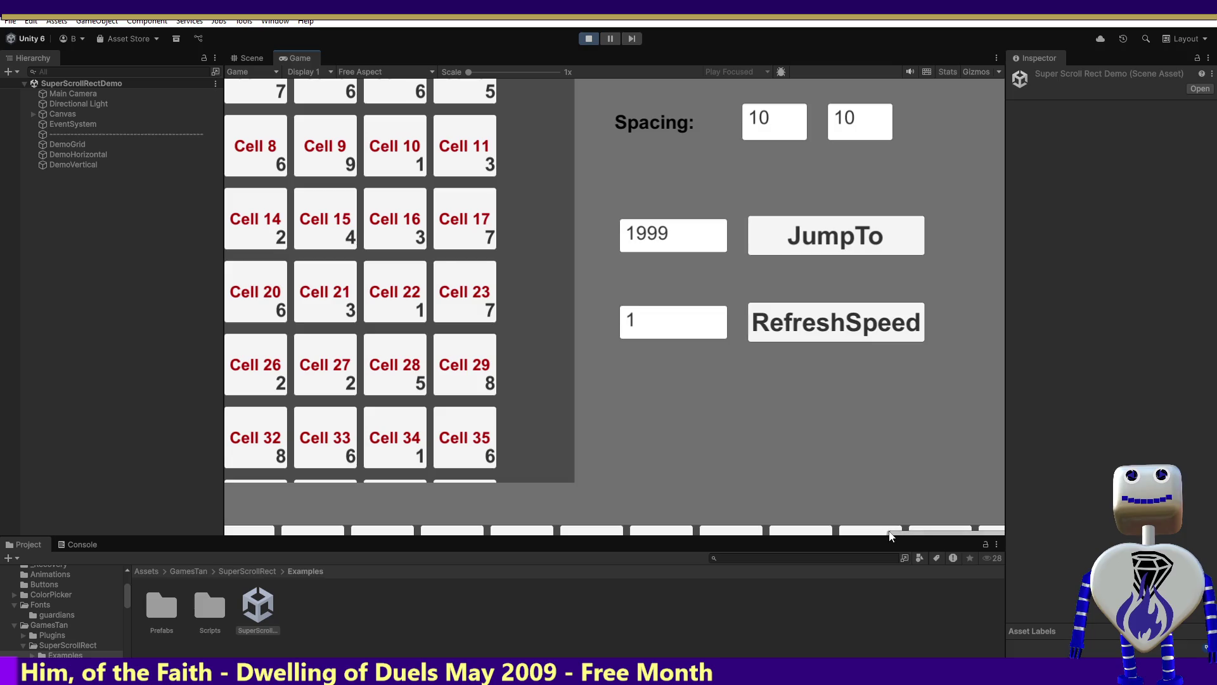
mouse_move(858, 537)
mouse_down()
mouse_move(861, 634)
mouse_move(772, 577)
mouse_up()
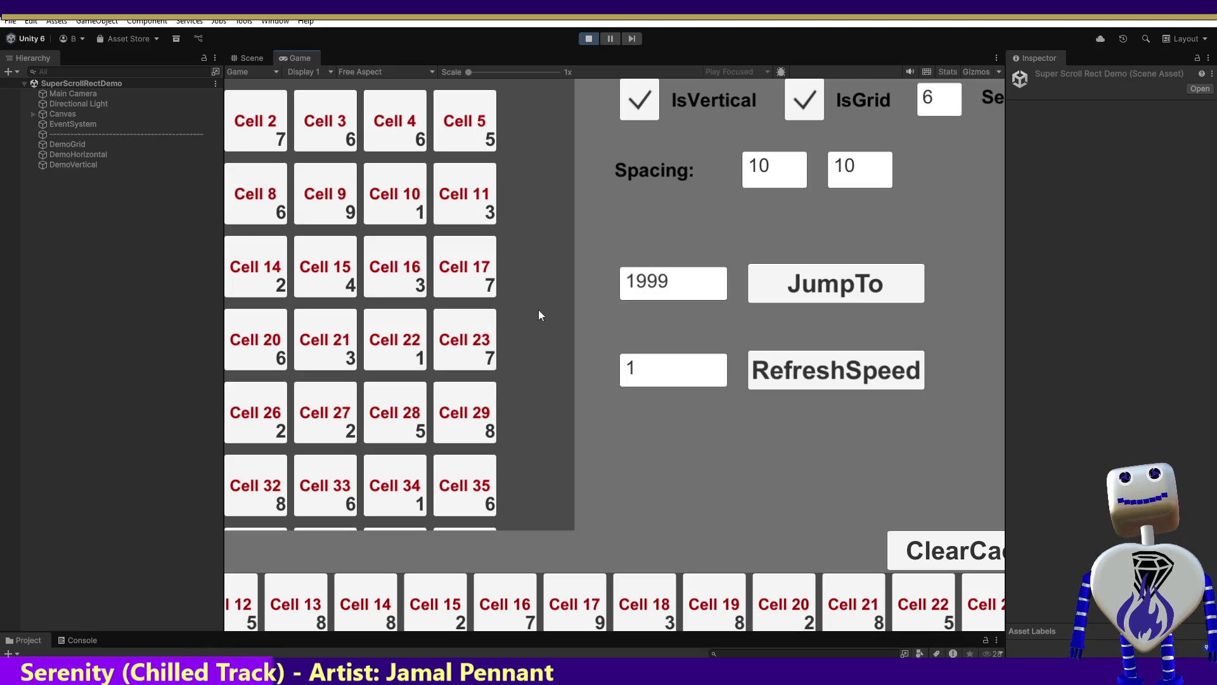
click(804, 100)
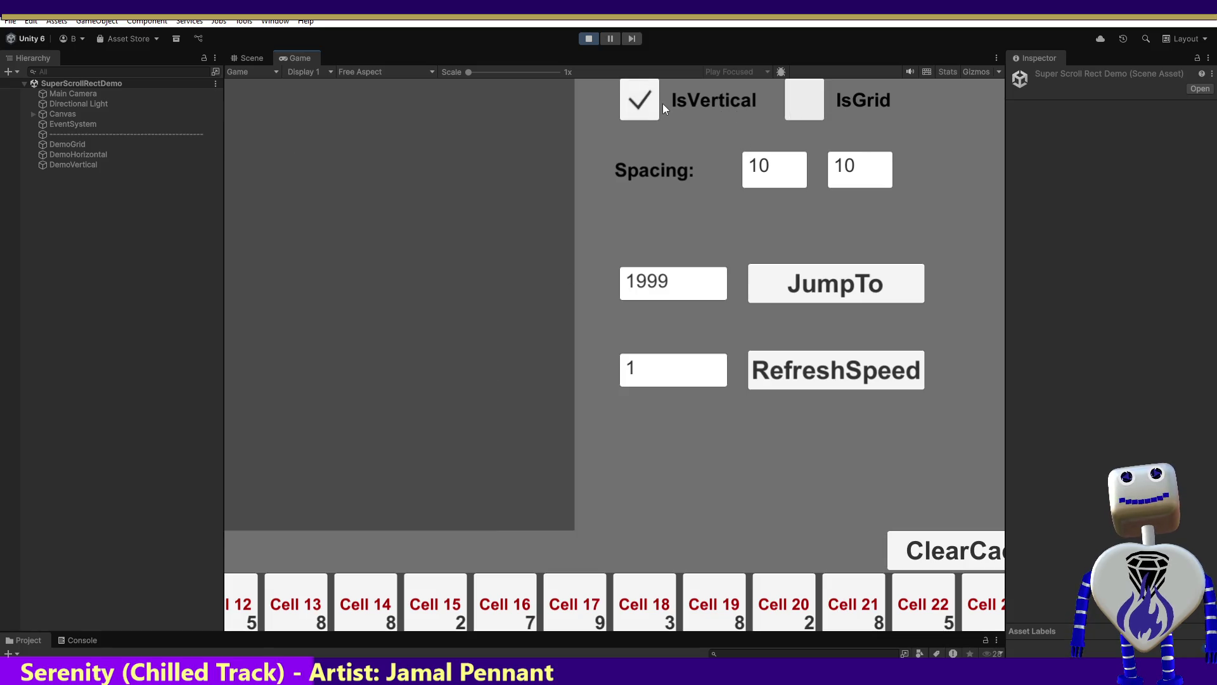
click(641, 104)
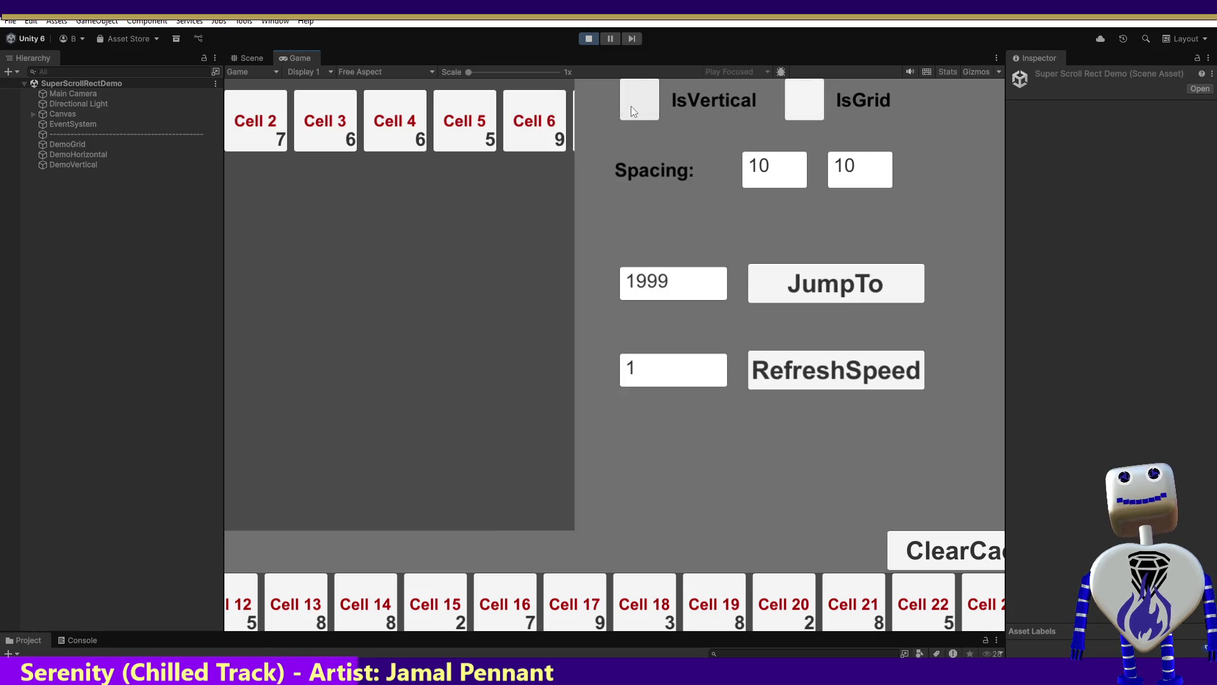
Change the JumpTo value from 1999 to 19992, try another demo button, then stop play.
click(693, 277)
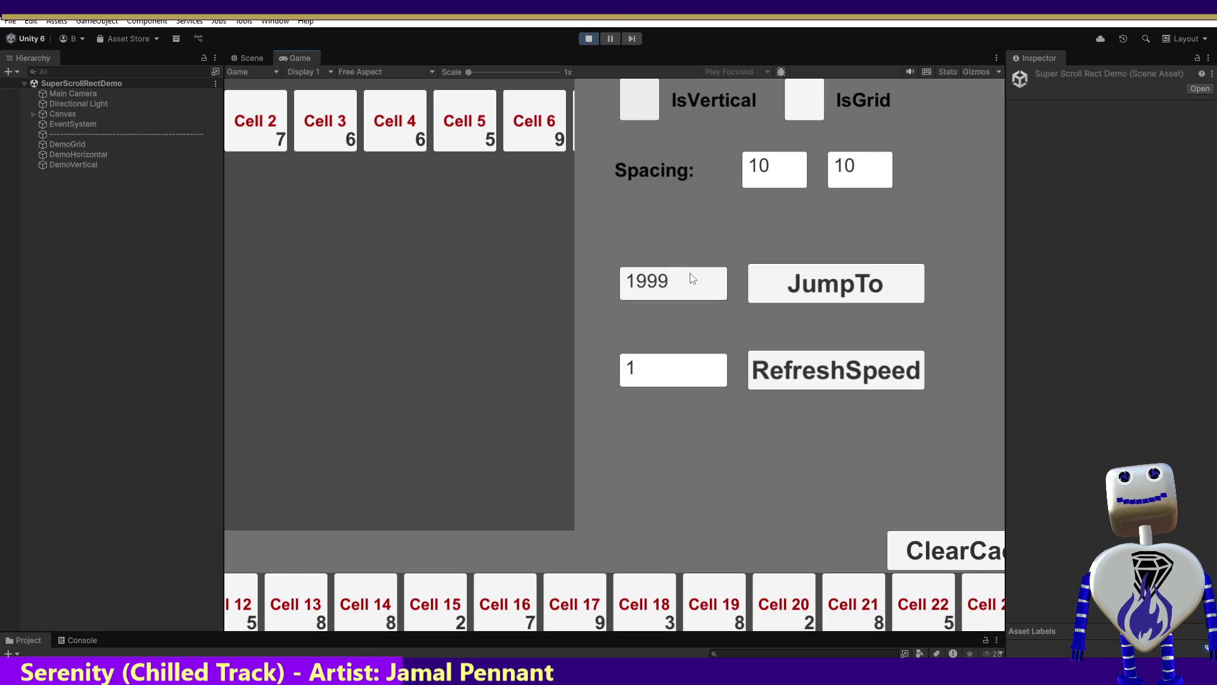
click(628, 284)
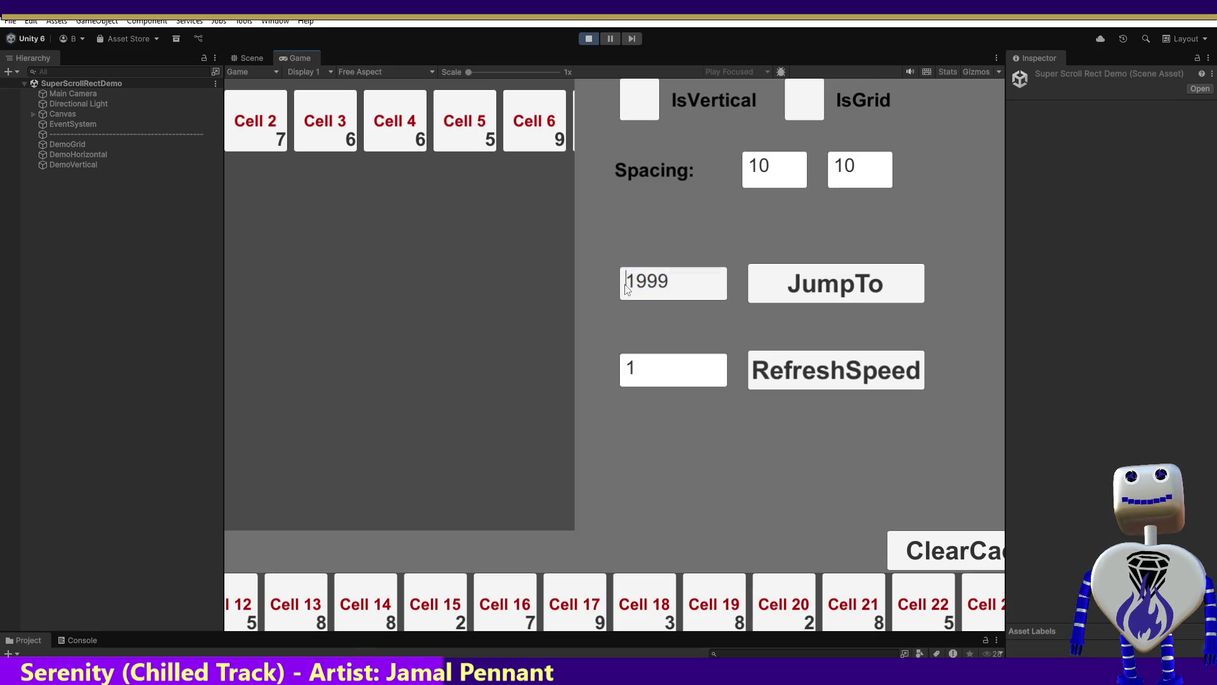
drag(639, 292, 685, 292)
click(684, 292)
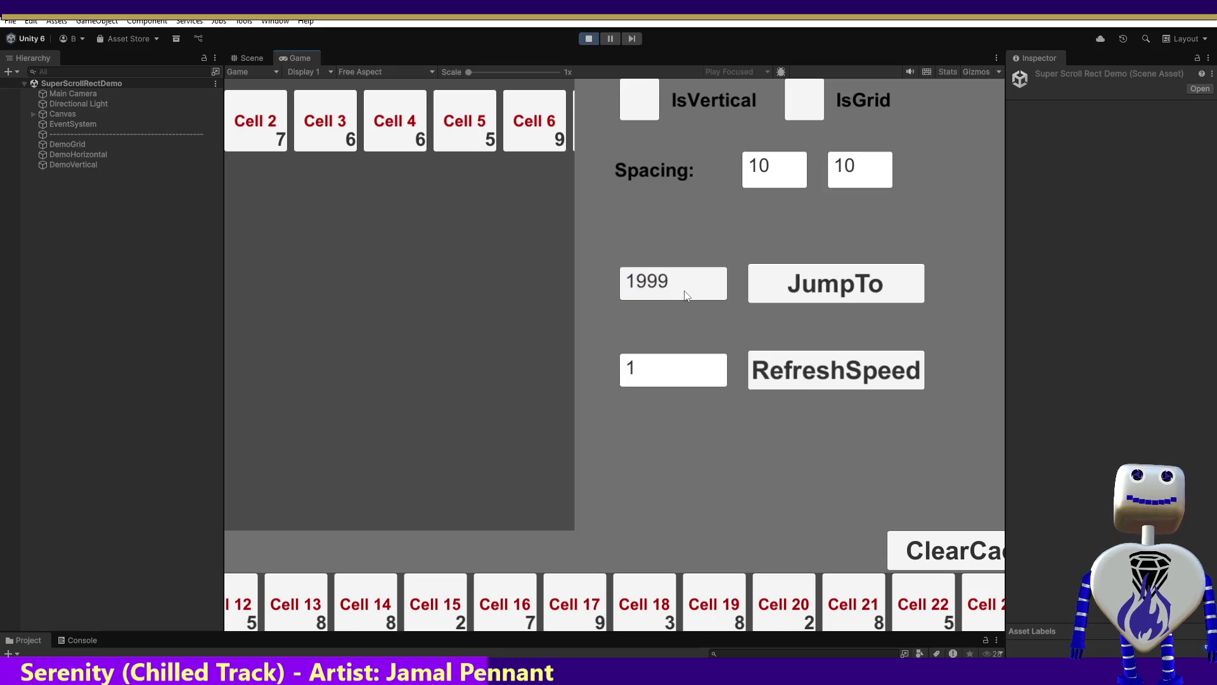
text(2)
click(654, 279)
click(596, 284)
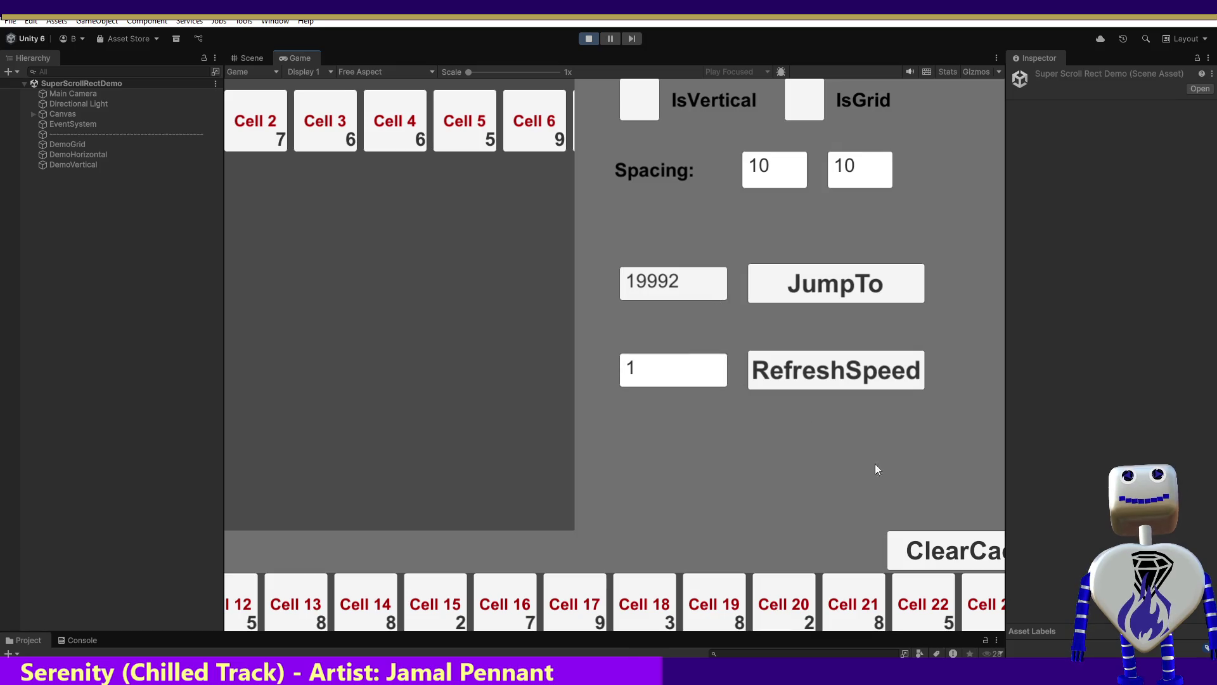
click(930, 557)
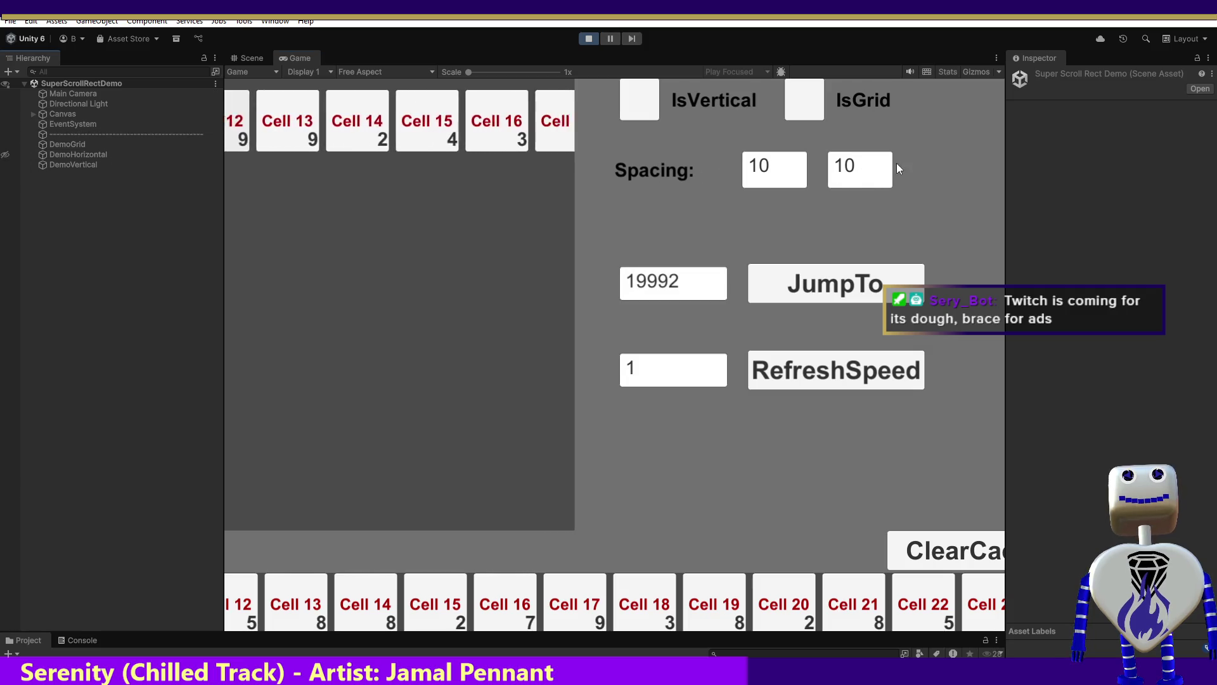
key(ctrl+p)
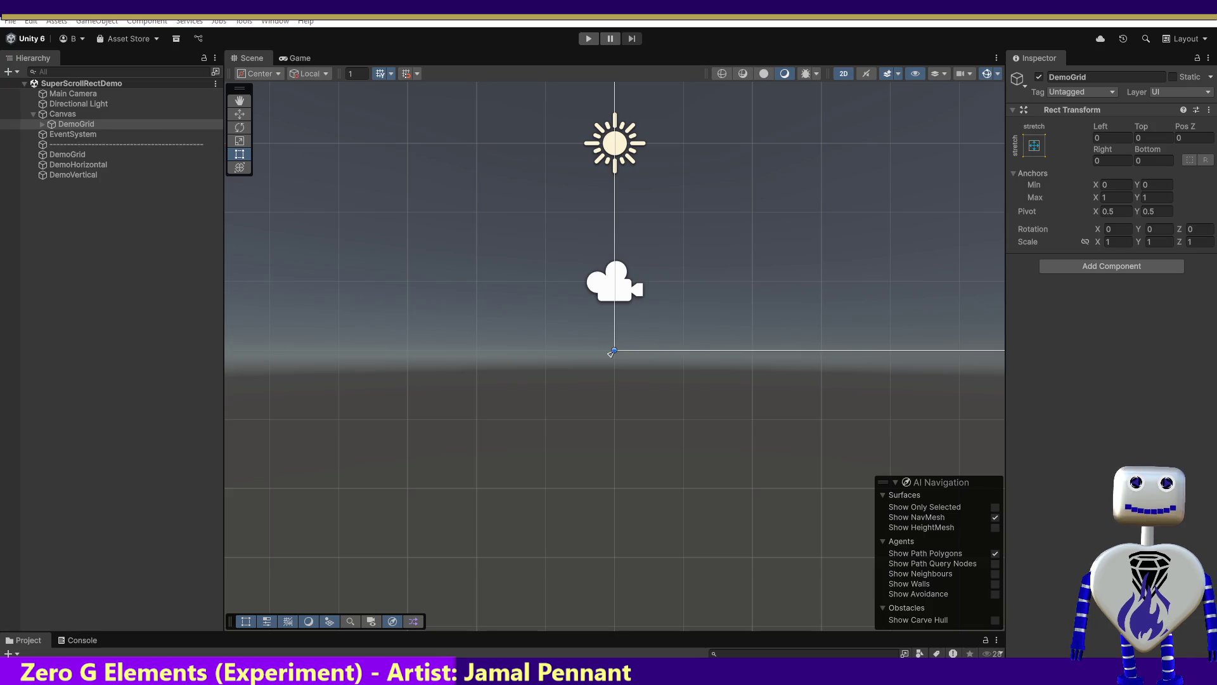
Remove the selected imported assets, view the Super Scroll Rect package, and check the empty Console.
key(Delete)
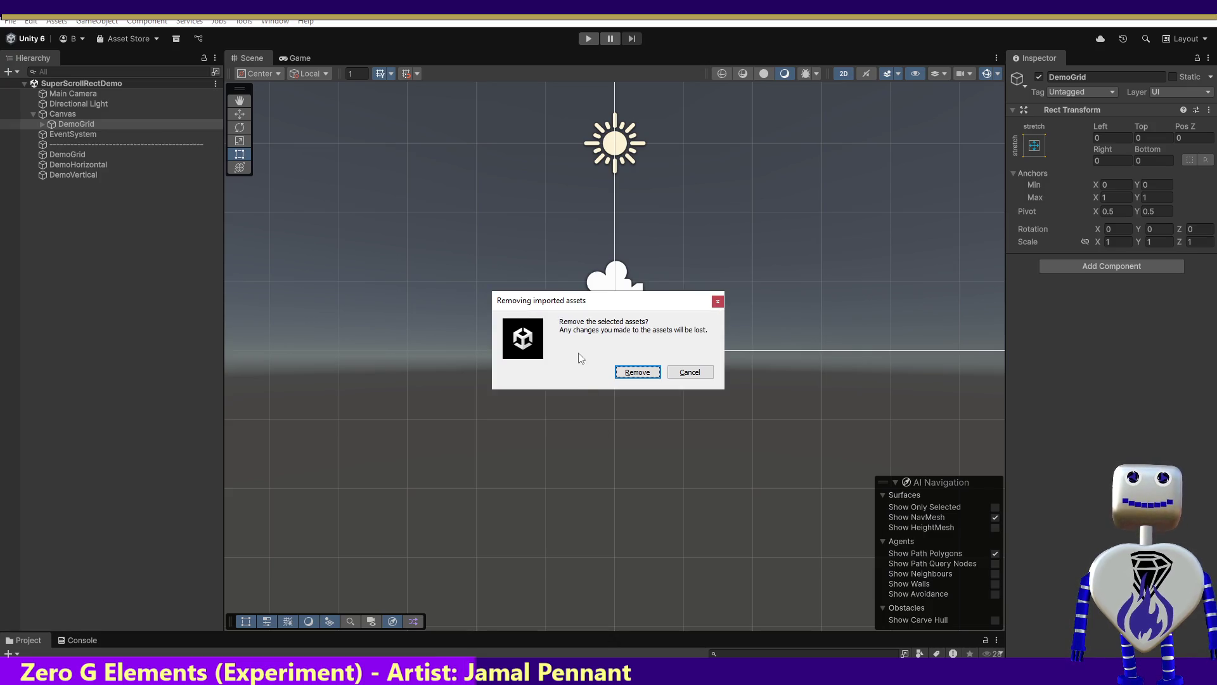
click(634, 372)
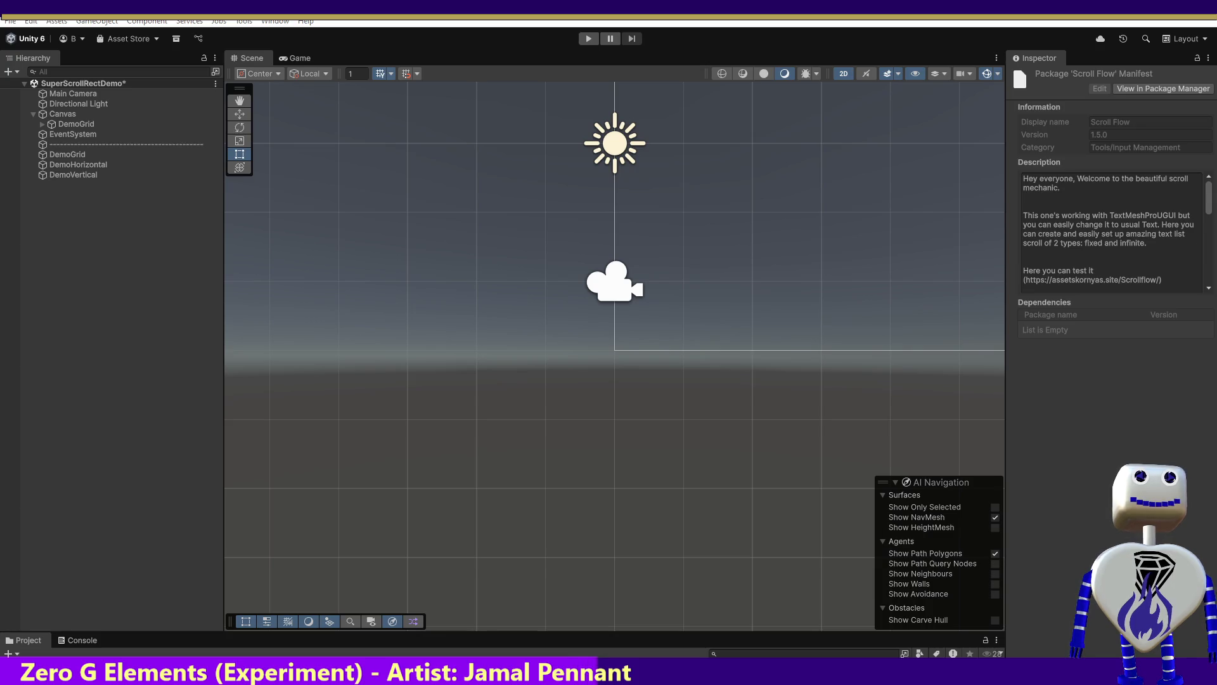
key(Down)
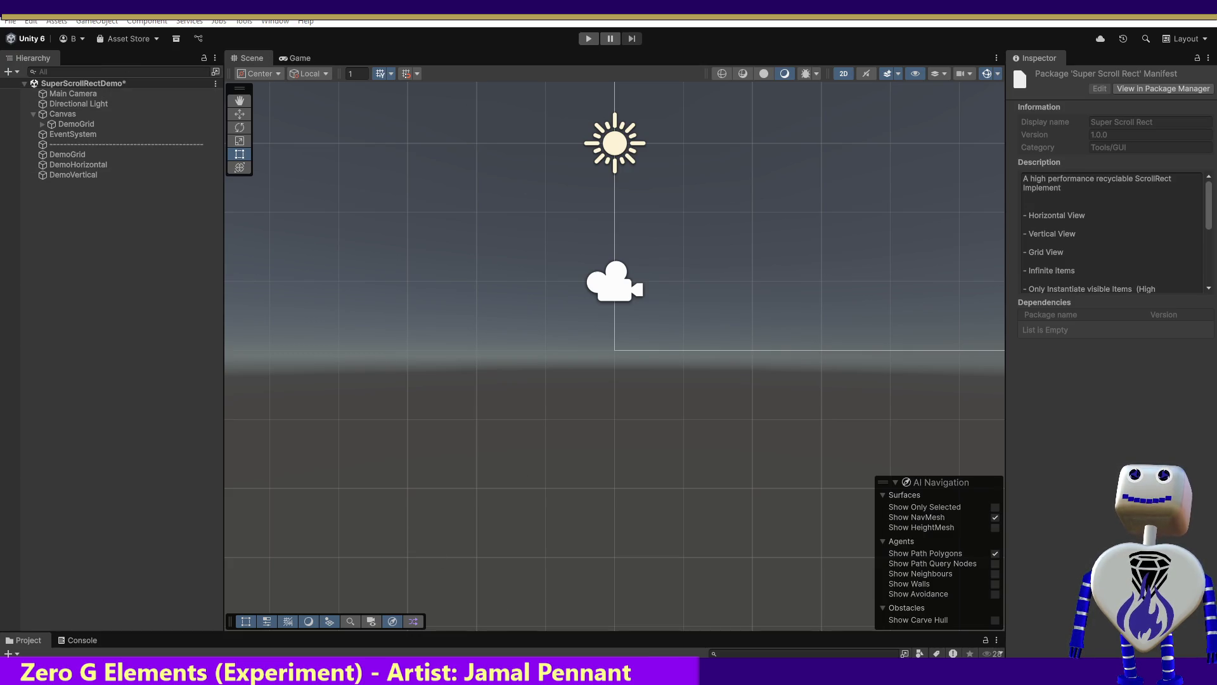
click(83, 638)
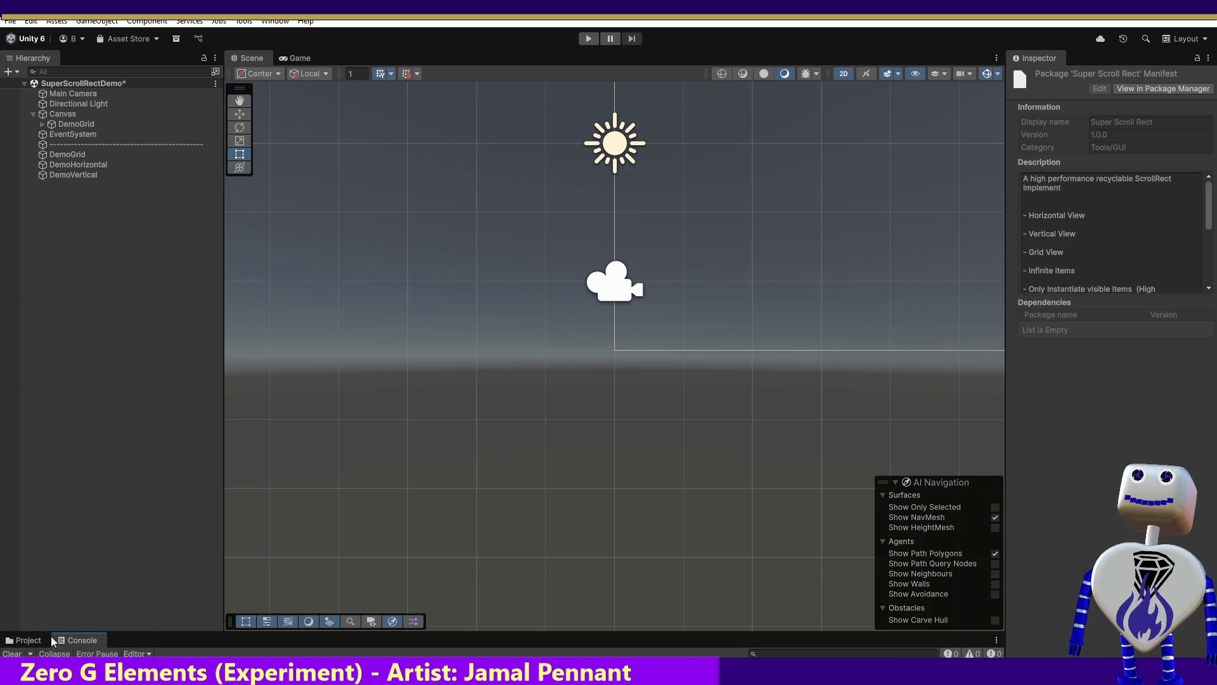
drag(35, 631, 35, 438)
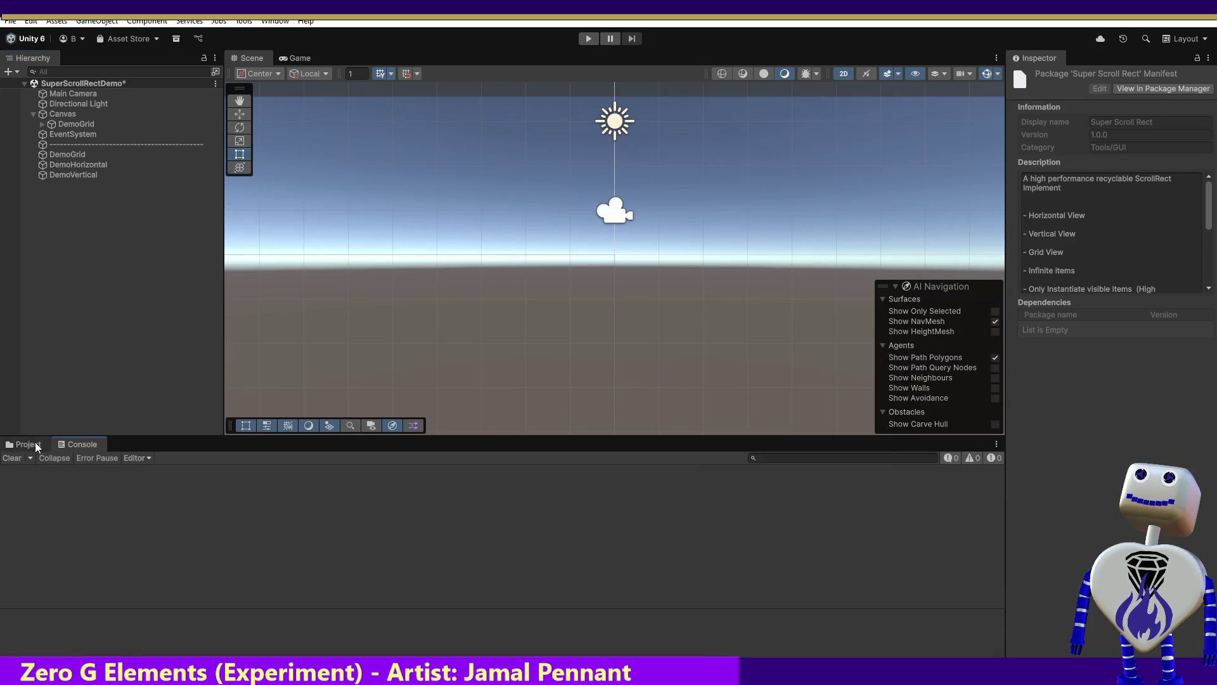
Open Assets/Scenes/Main, discarding the demo scene's changes, and start play mode.
click(35, 442)
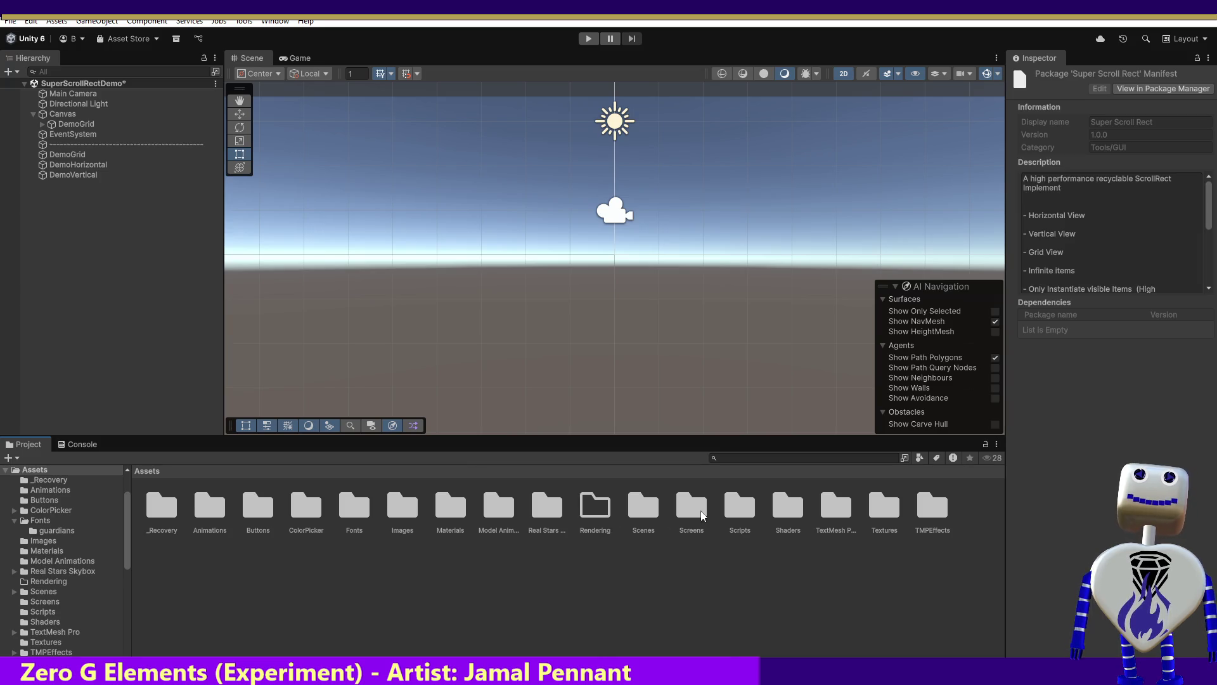
click(627, 517)
double_click(653, 504)
click(204, 509)
double_click(204, 509)
click(646, 376)
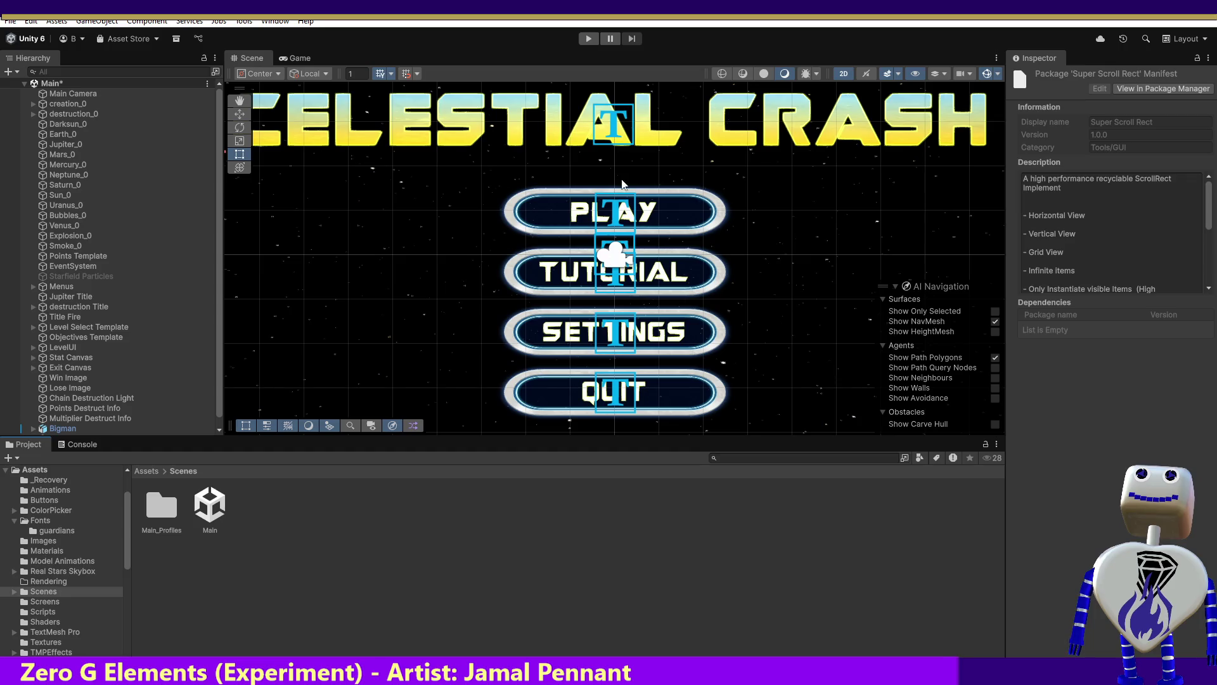
click(589, 39)
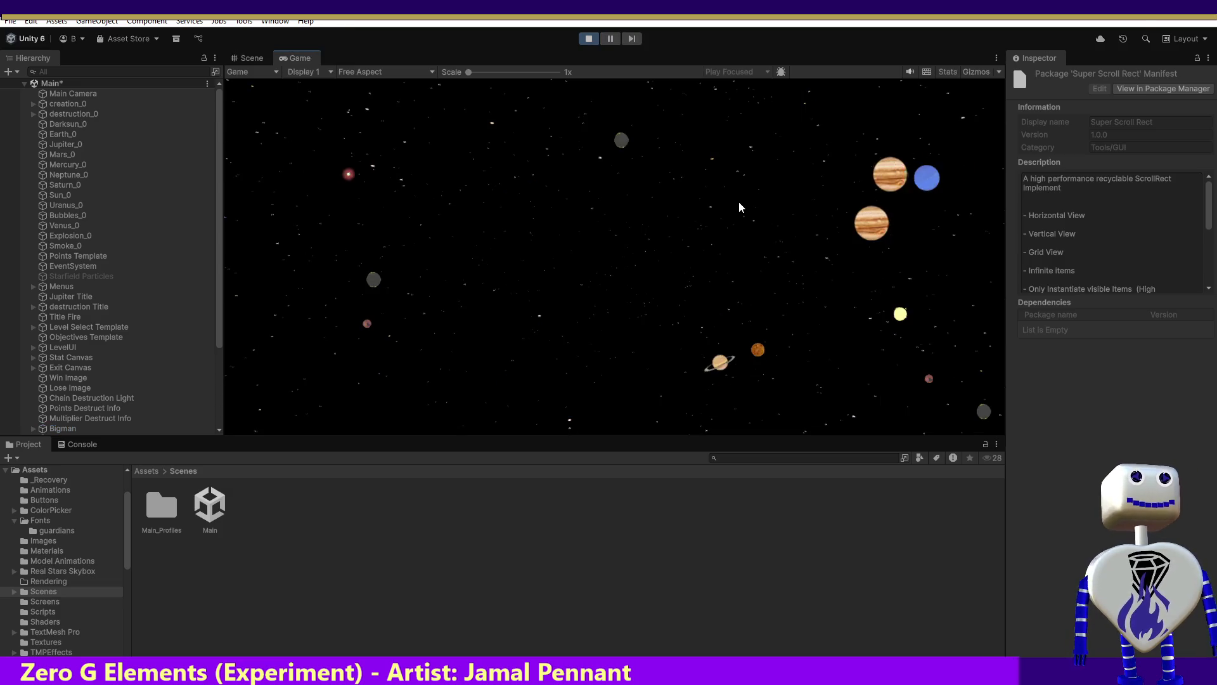
Open the level list via PLAY, scroll through its challenges, then go BACK and reopen it.
click(619, 220)
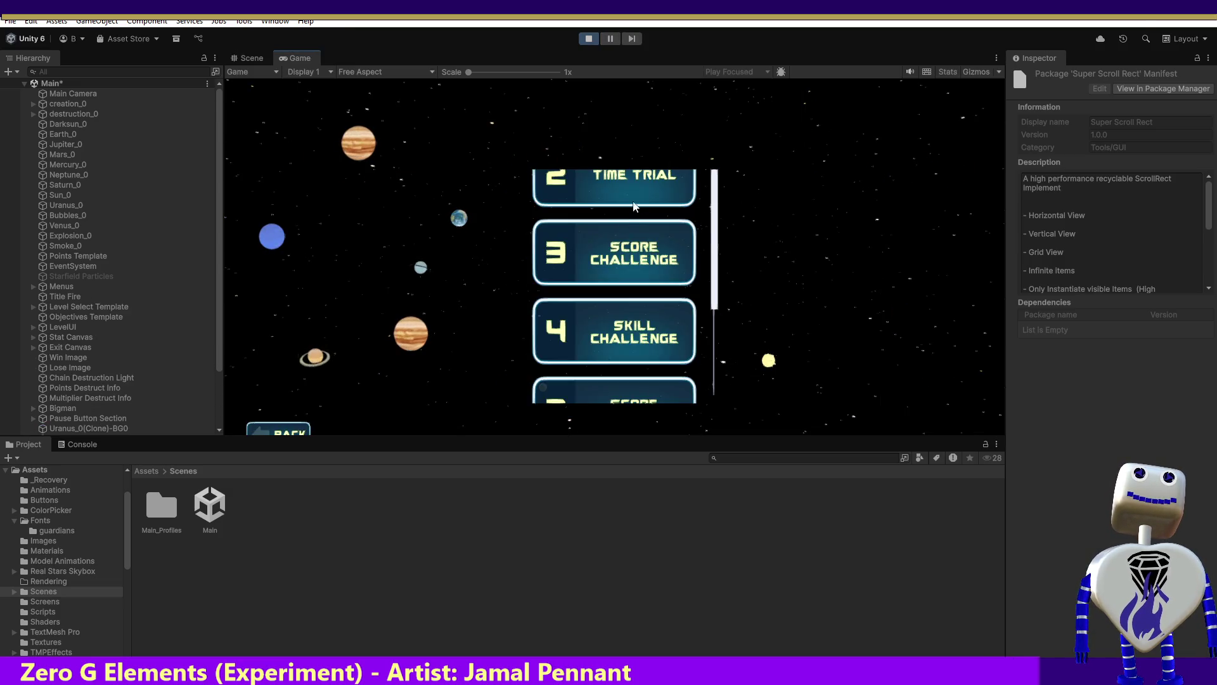
mouse_move(719, 282)
mouse_down()
mouse_move(752, 477)
mouse_move(660, 146)
mouse_up()
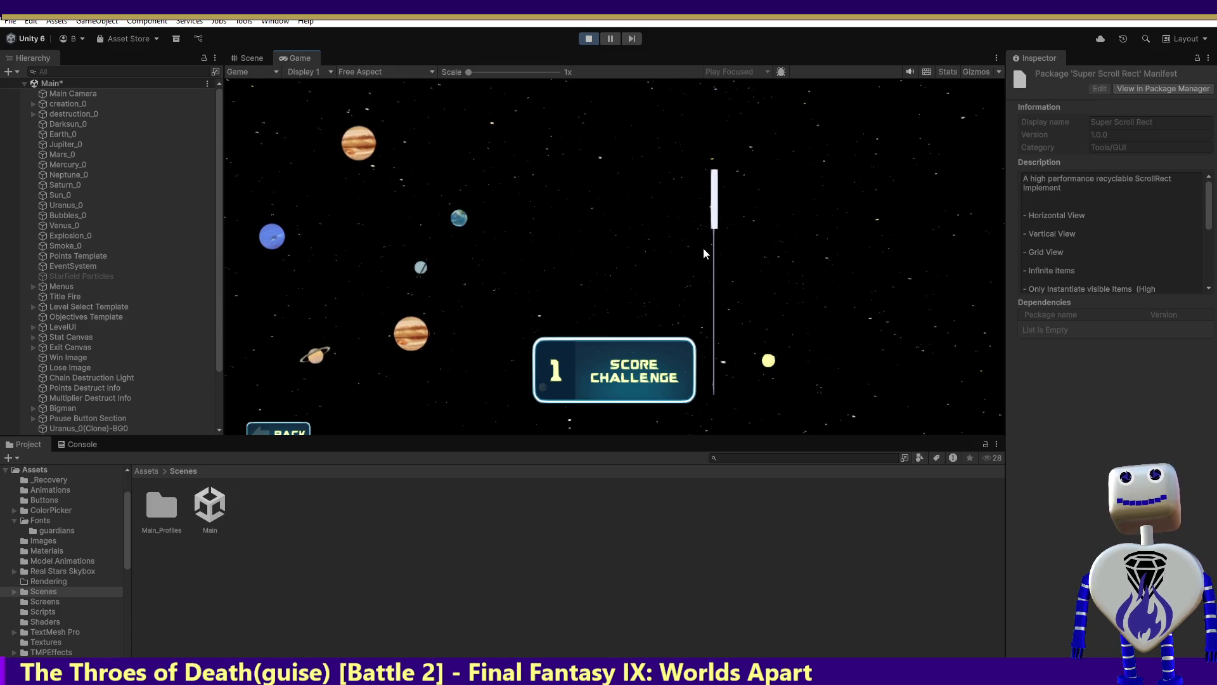
drag(711, 216, 550, 381)
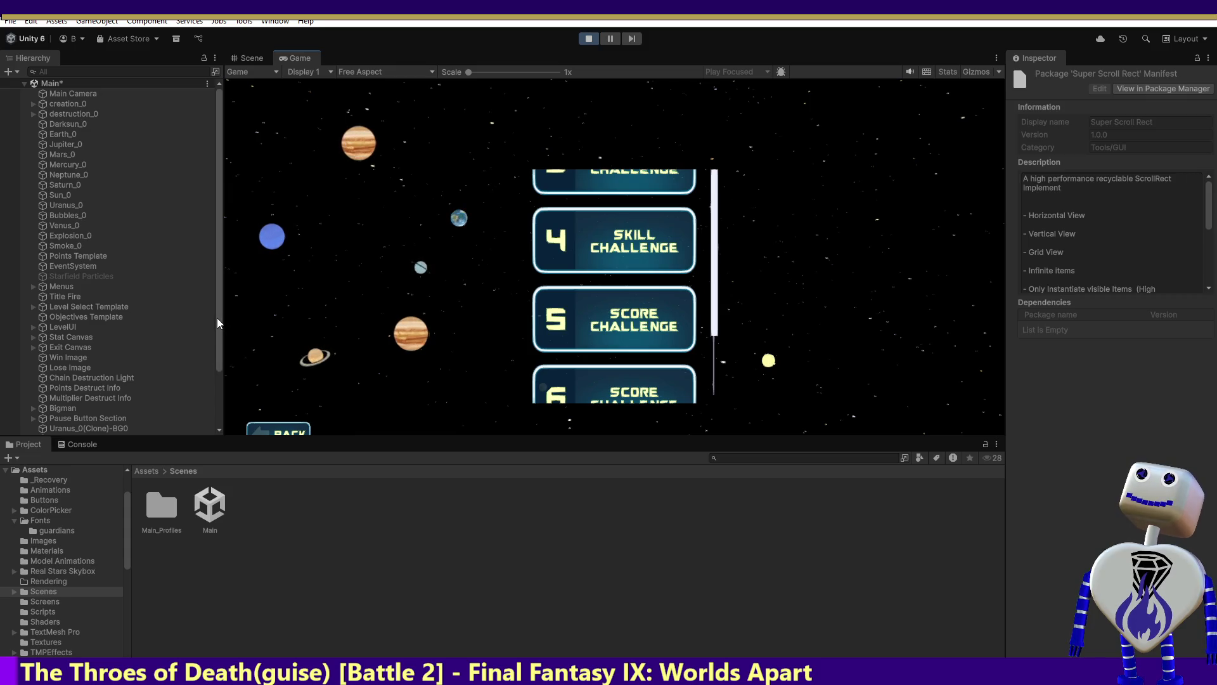
drag(217, 314, 220, 391)
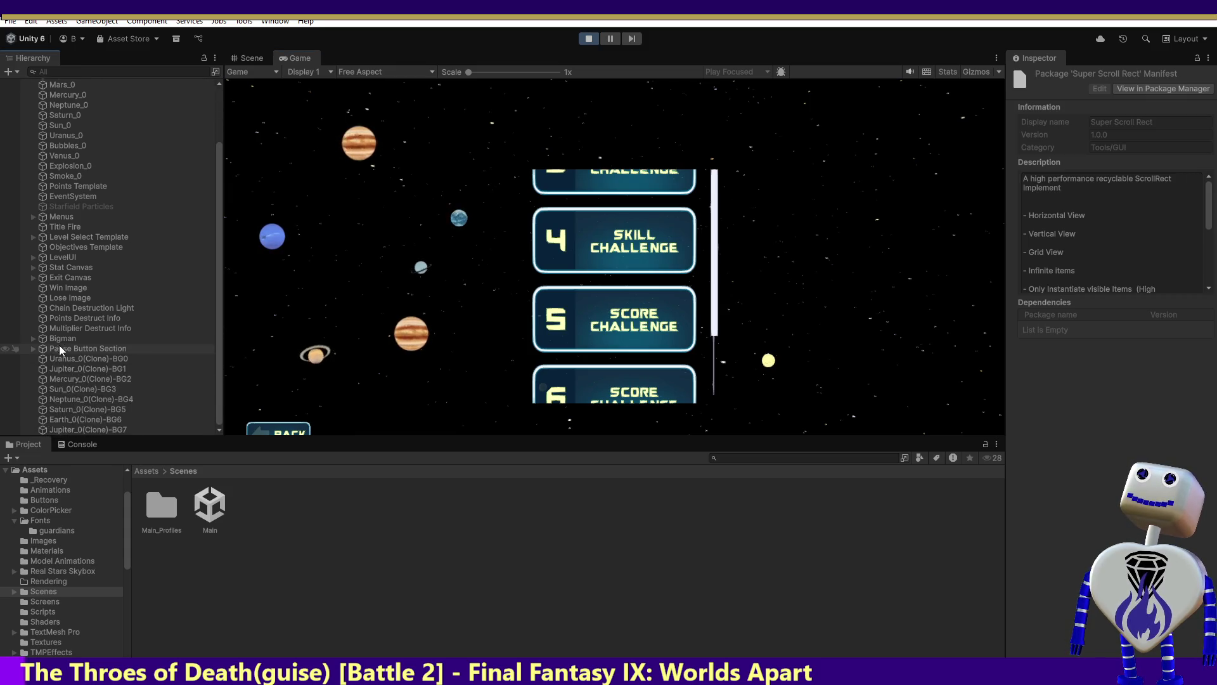
click(279, 431)
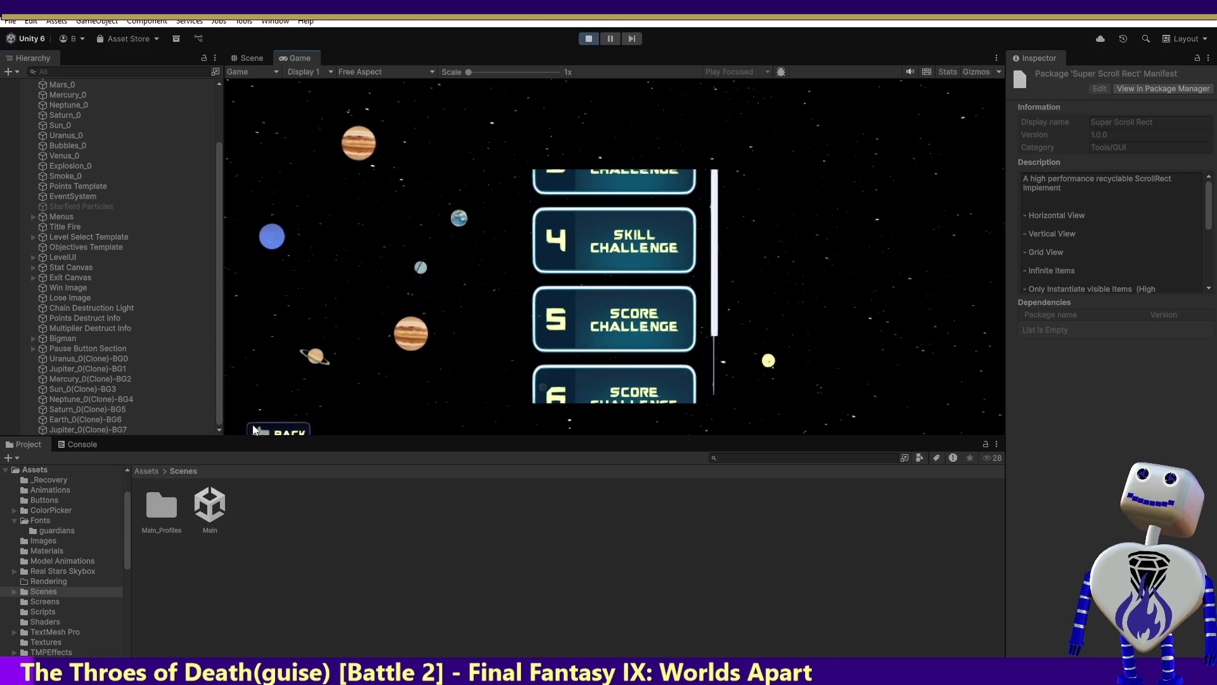
click(612, 222)
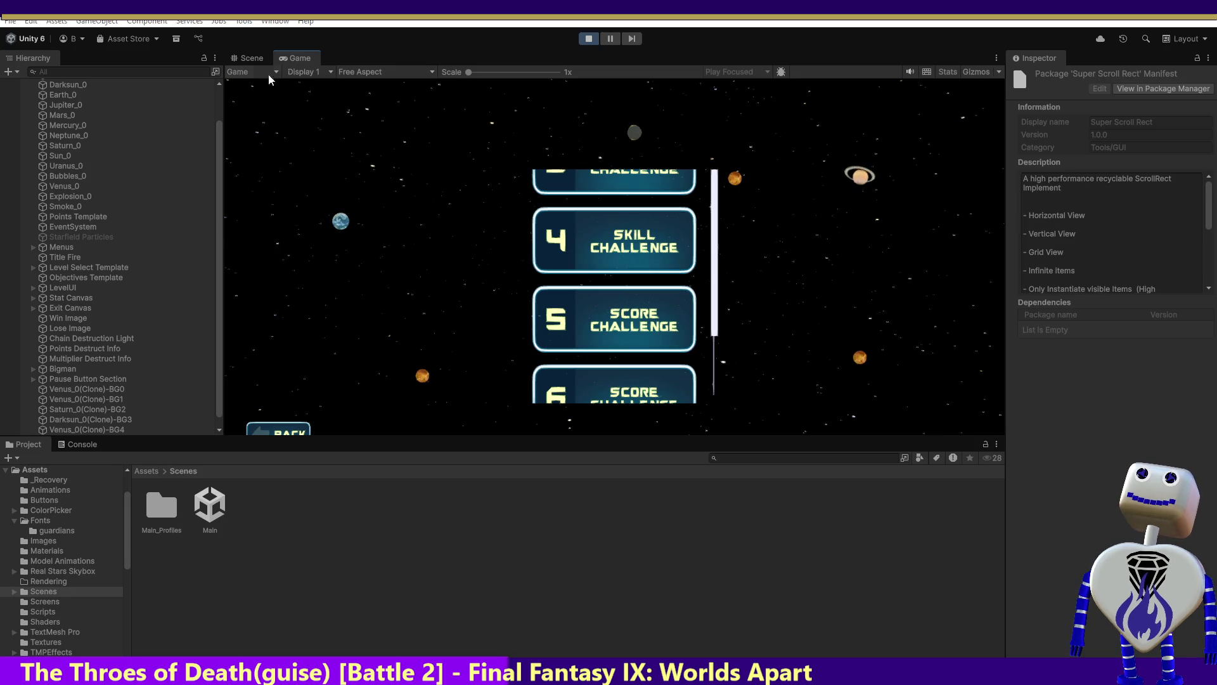
click(593, 39)
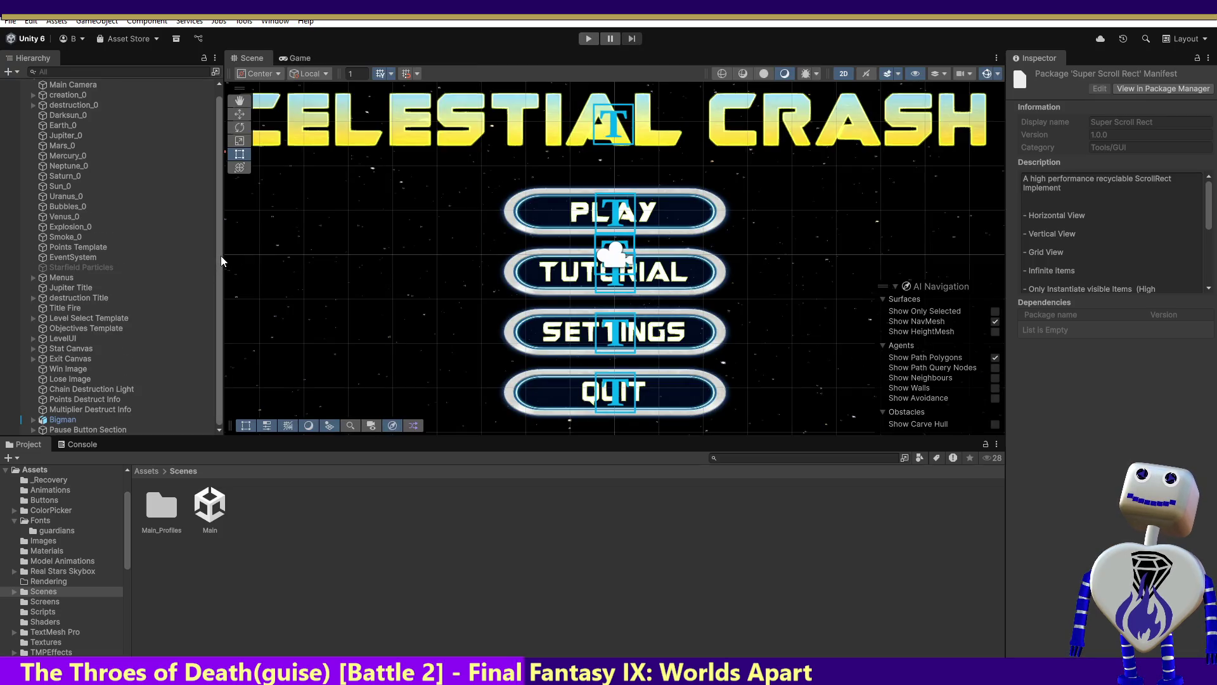
drag(220, 256, 221, 256)
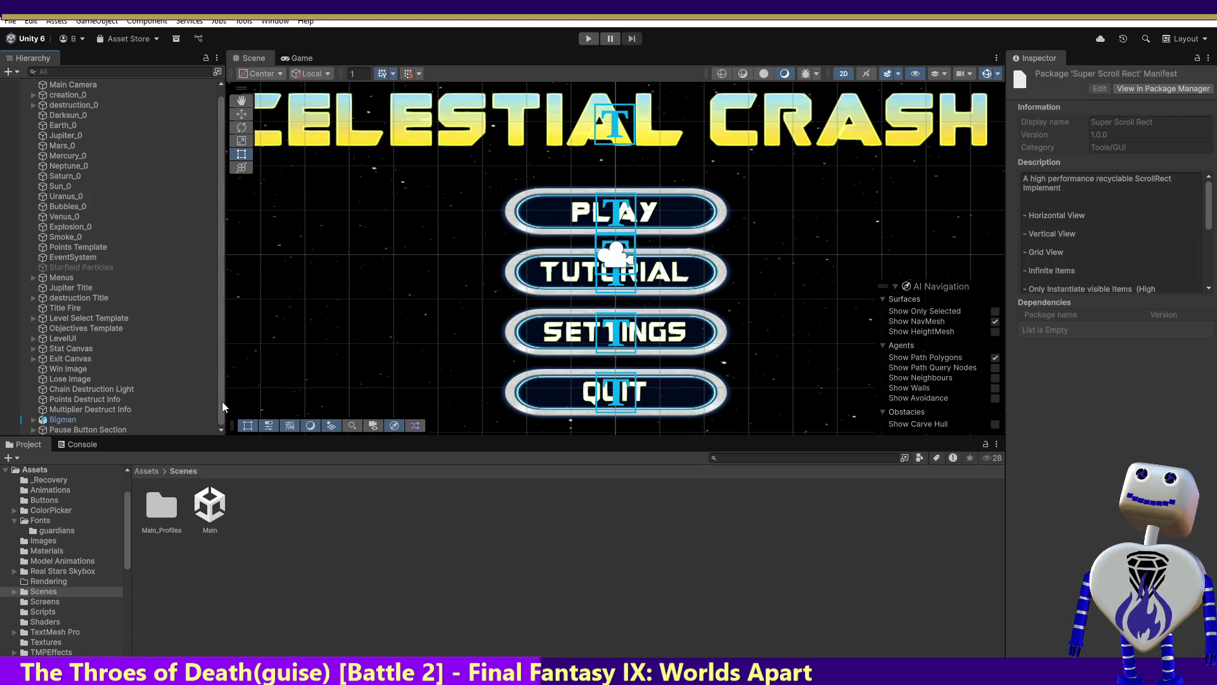
scroll(221, 402, up, 1)
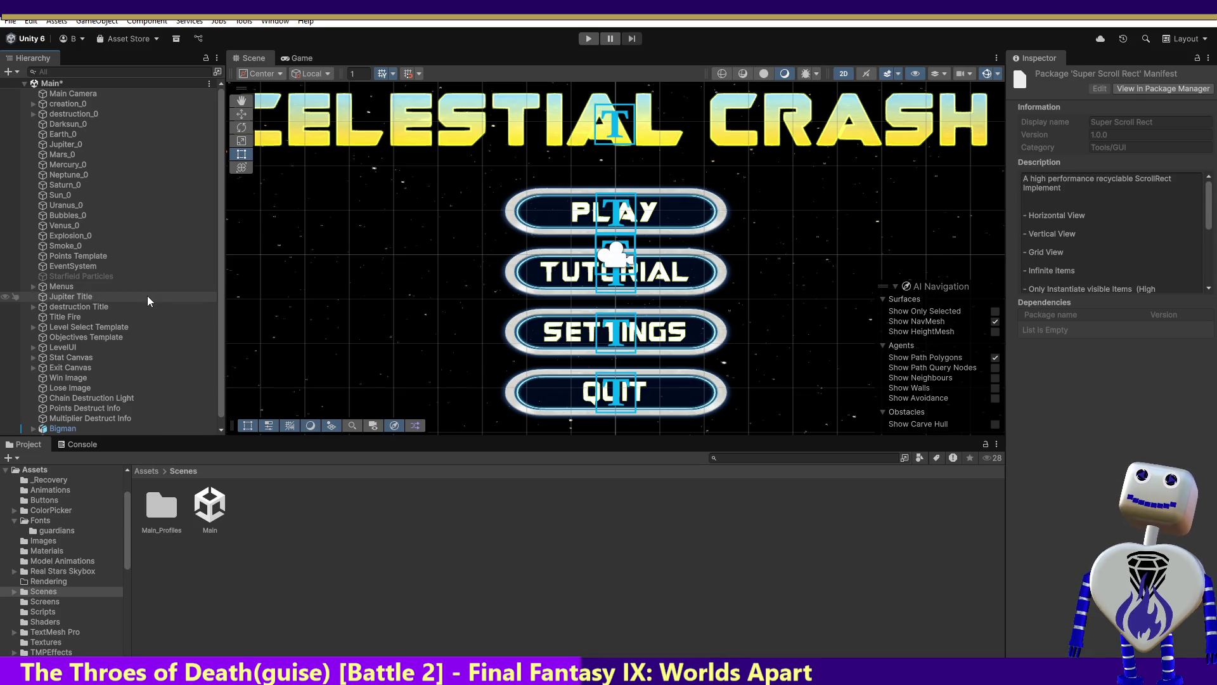
click(34, 287)
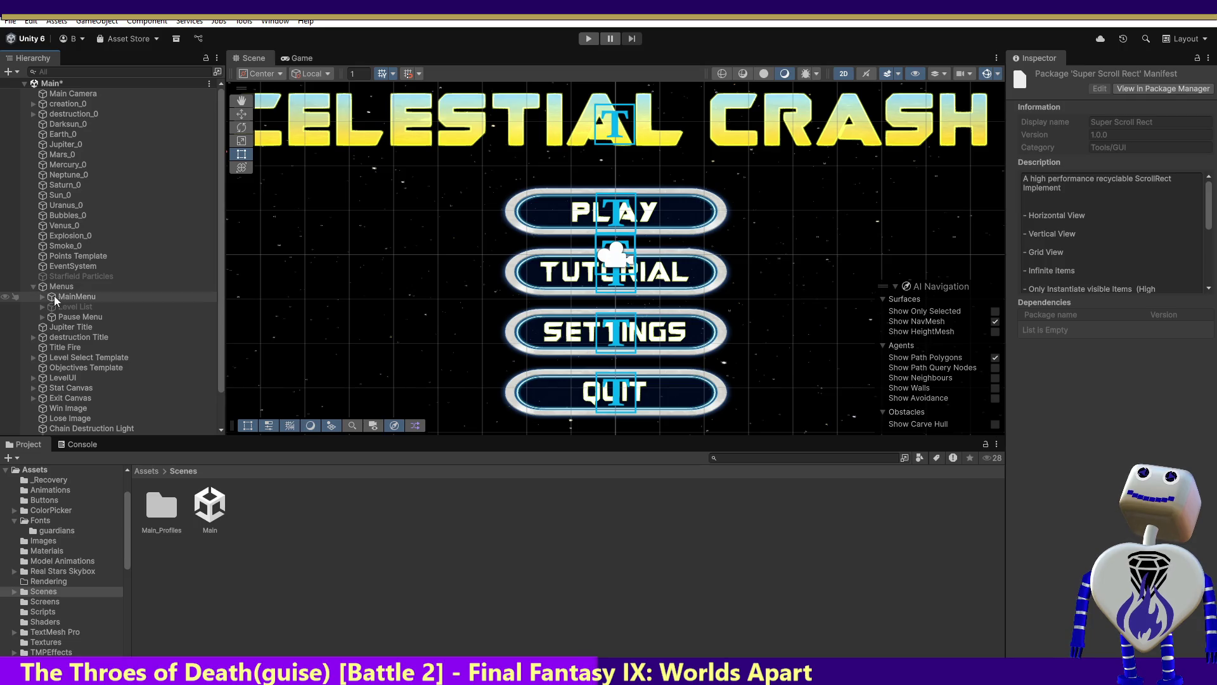
Expand MainMenu, select Play Button, and scroll its Inspector to the On Click events.
click(43, 296)
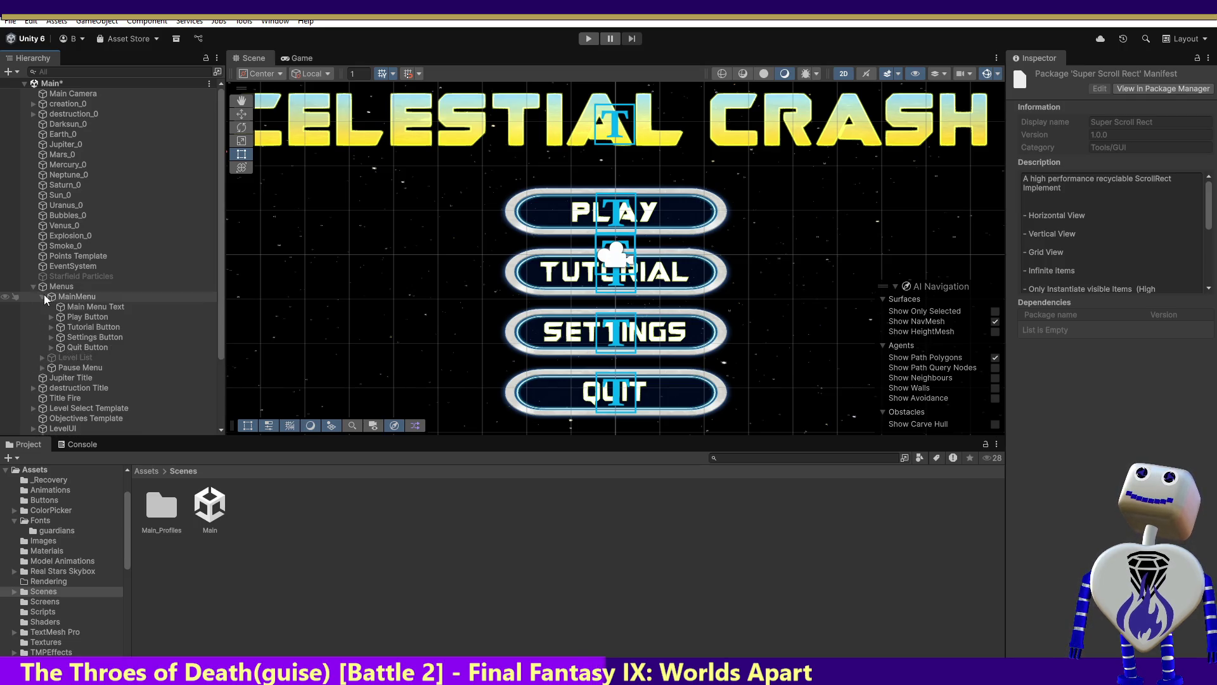
click(101, 317)
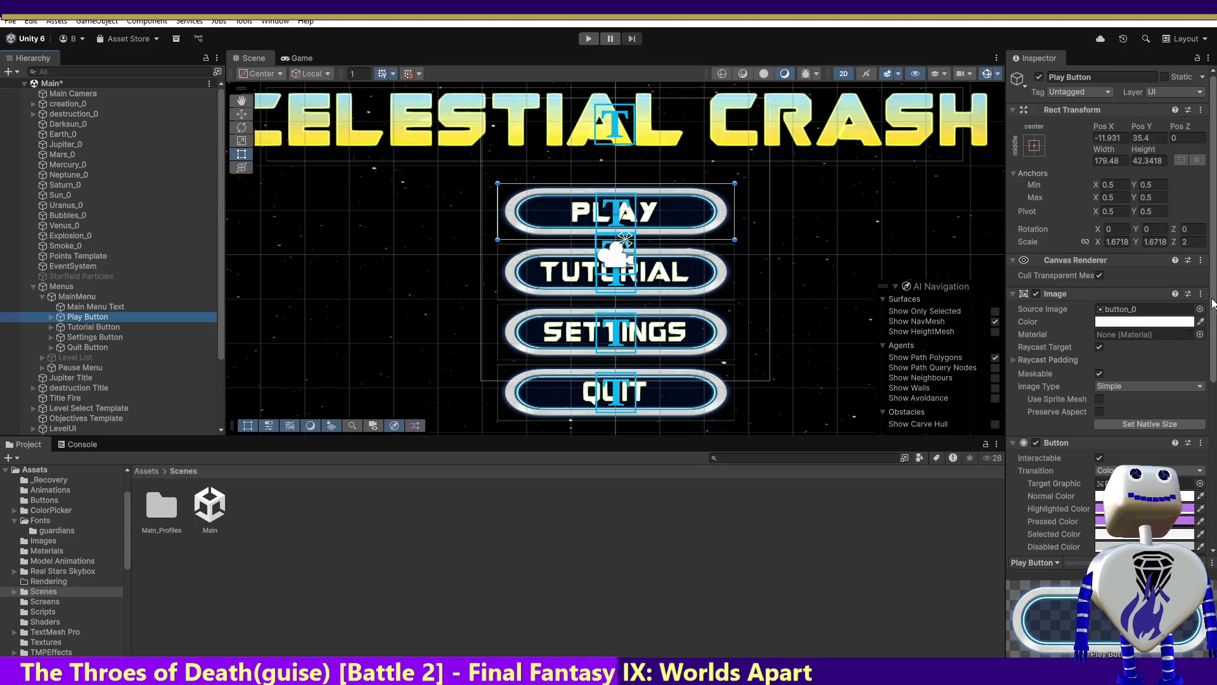
scroll(1110, 317, down, 5)
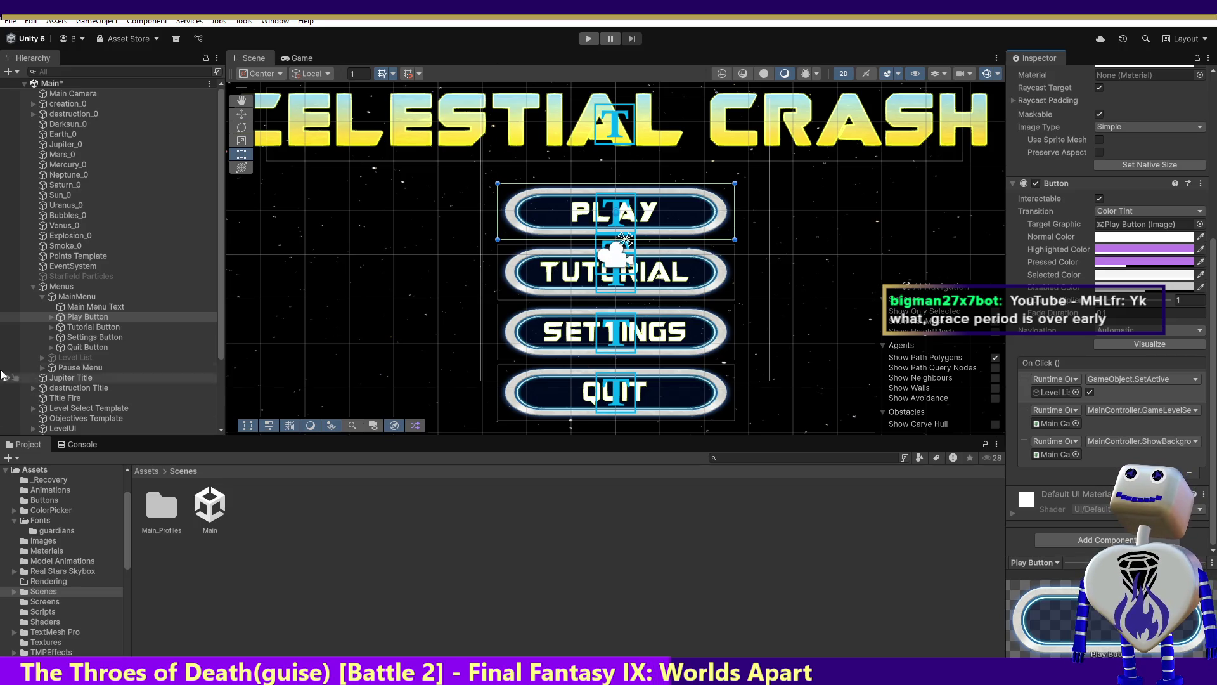
Peek at the Play and Settings Button children, then select Stat Canvas.
click(53, 316)
click(52, 317)
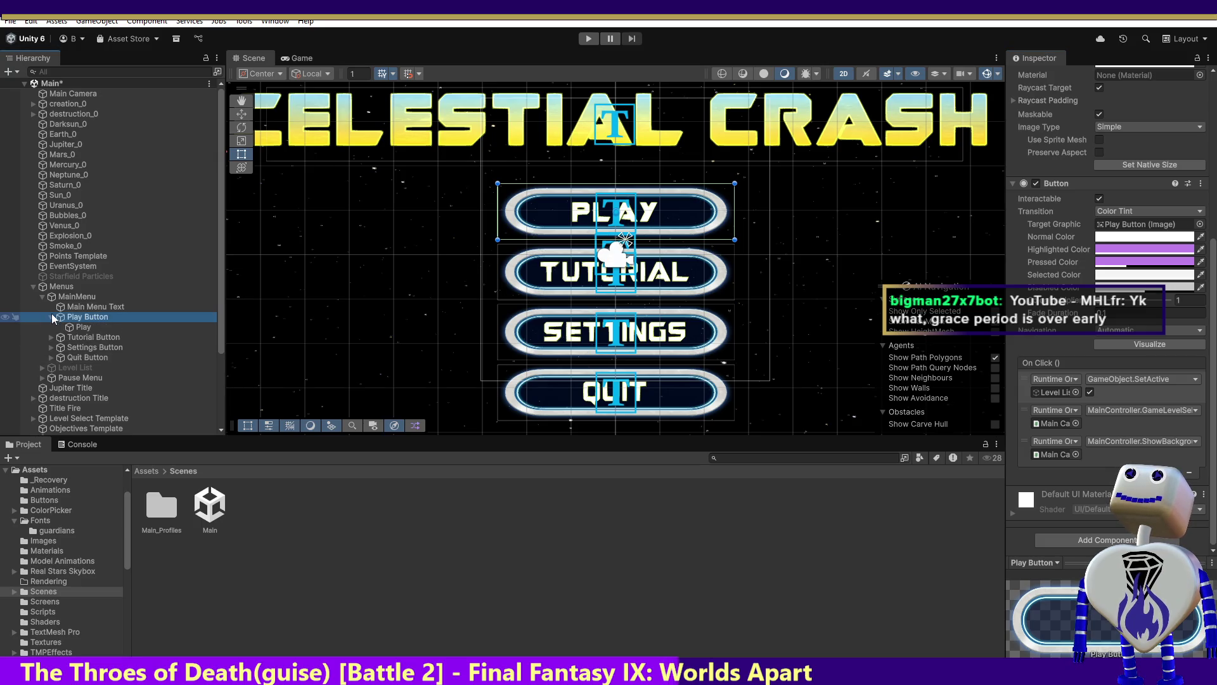
click(52, 316)
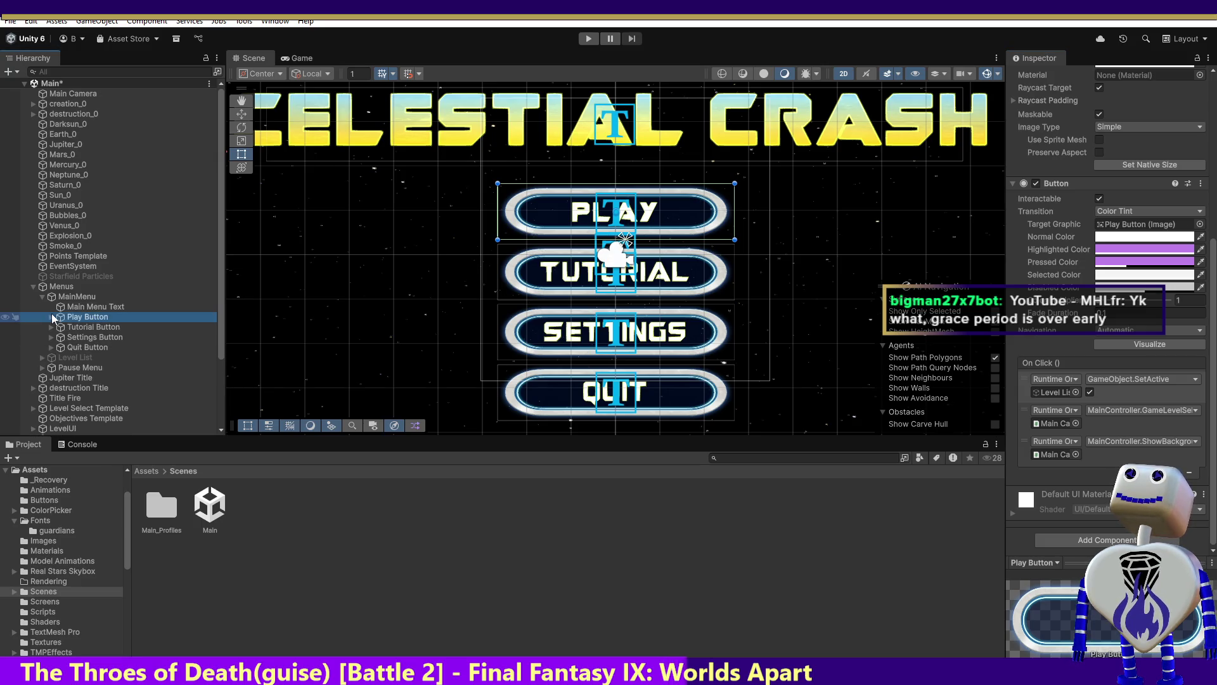
click(53, 337)
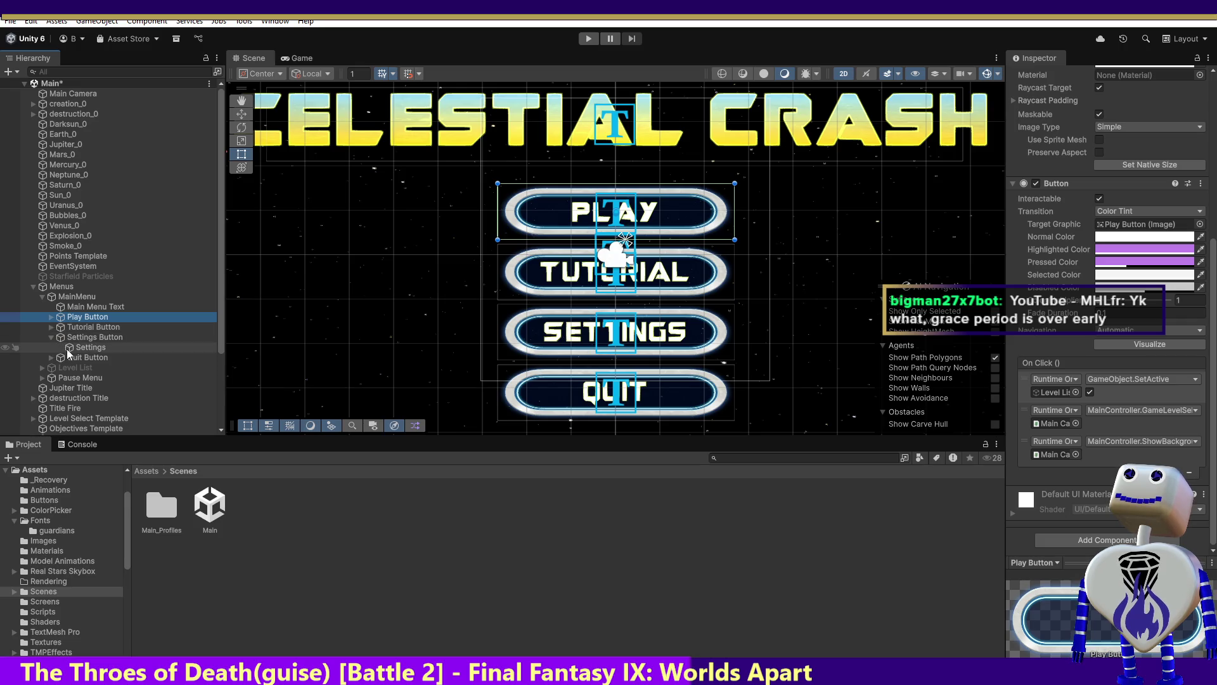
click(52, 337)
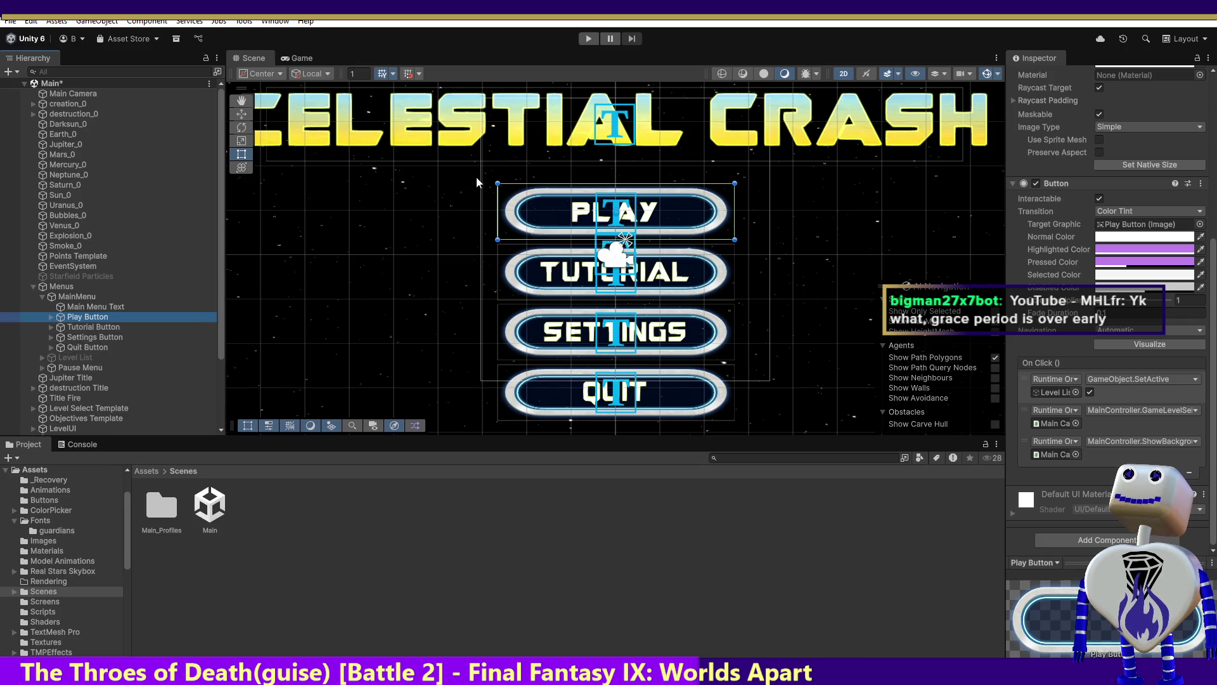
click(556, 219)
click(557, 219)
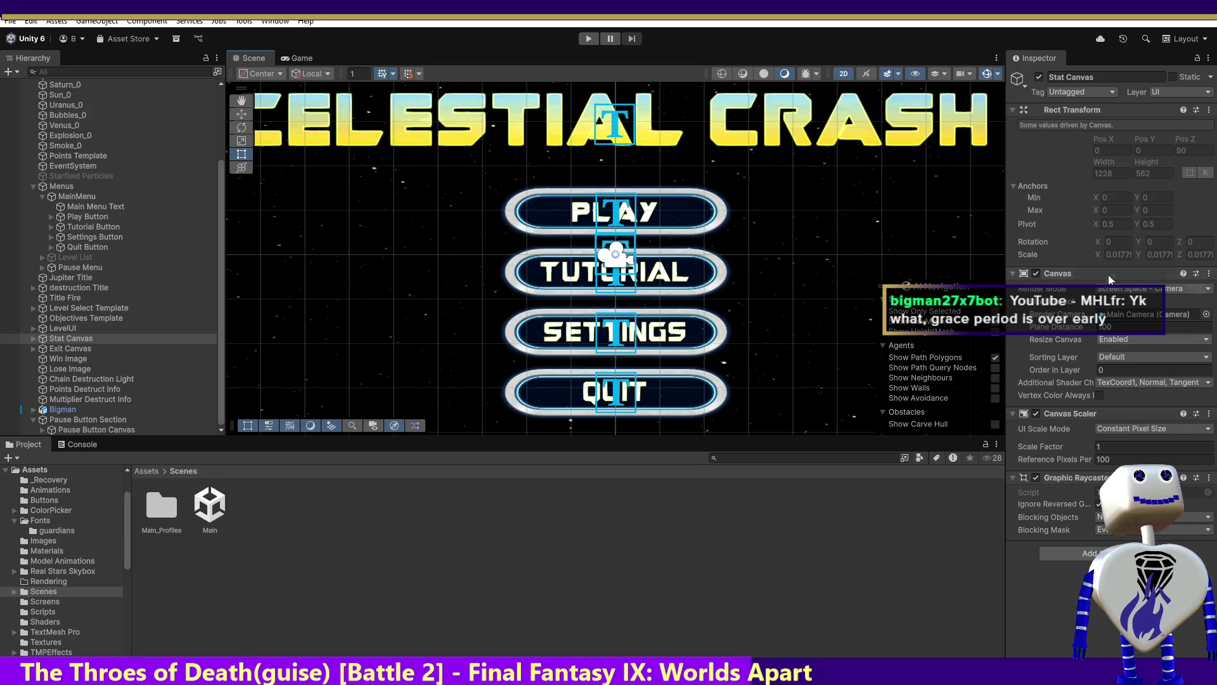
Select Play Button in the Hierarchy and start the game in play mode.
click(80, 216)
click(589, 38)
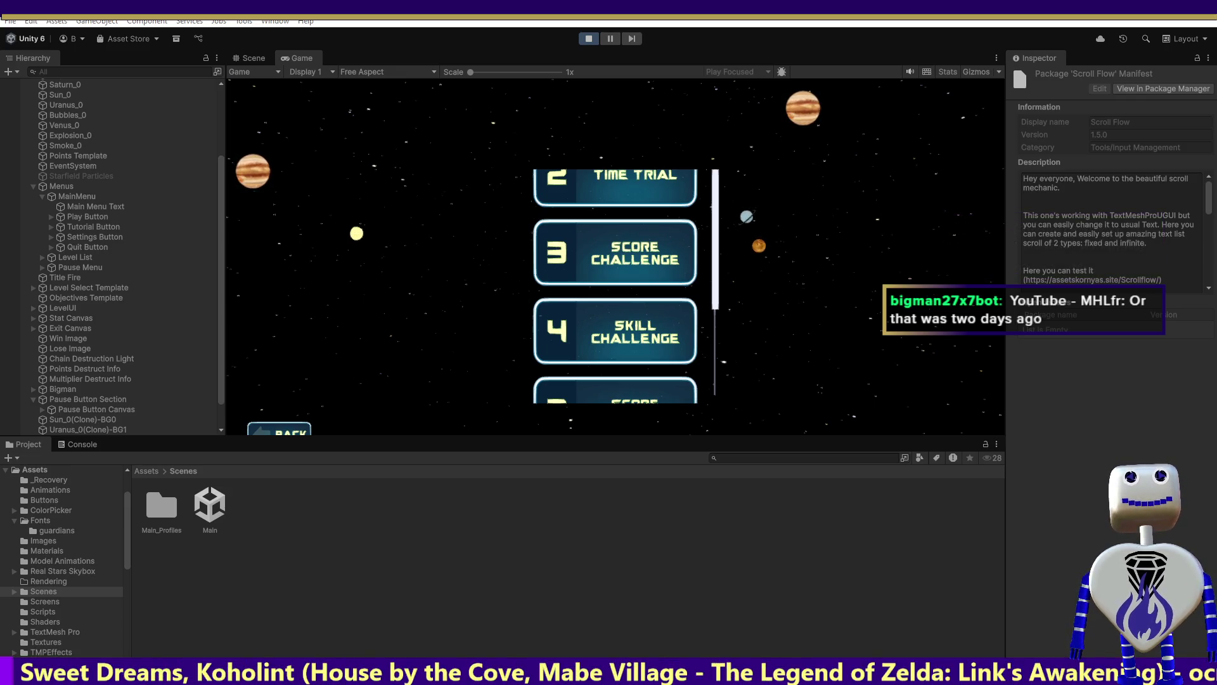
Read the Recyclable Scroll Rect 1.1.0 description, then open the Assets > Screens folder.
key(Up)
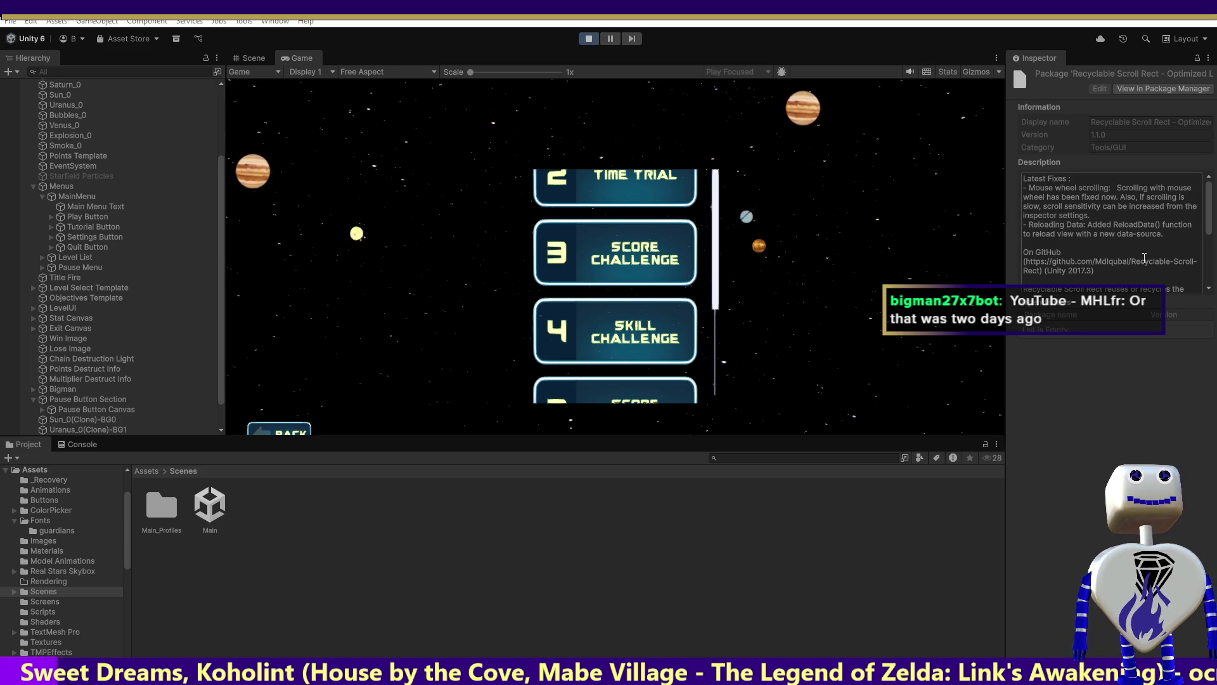
drag(1209, 227, 1188, 283)
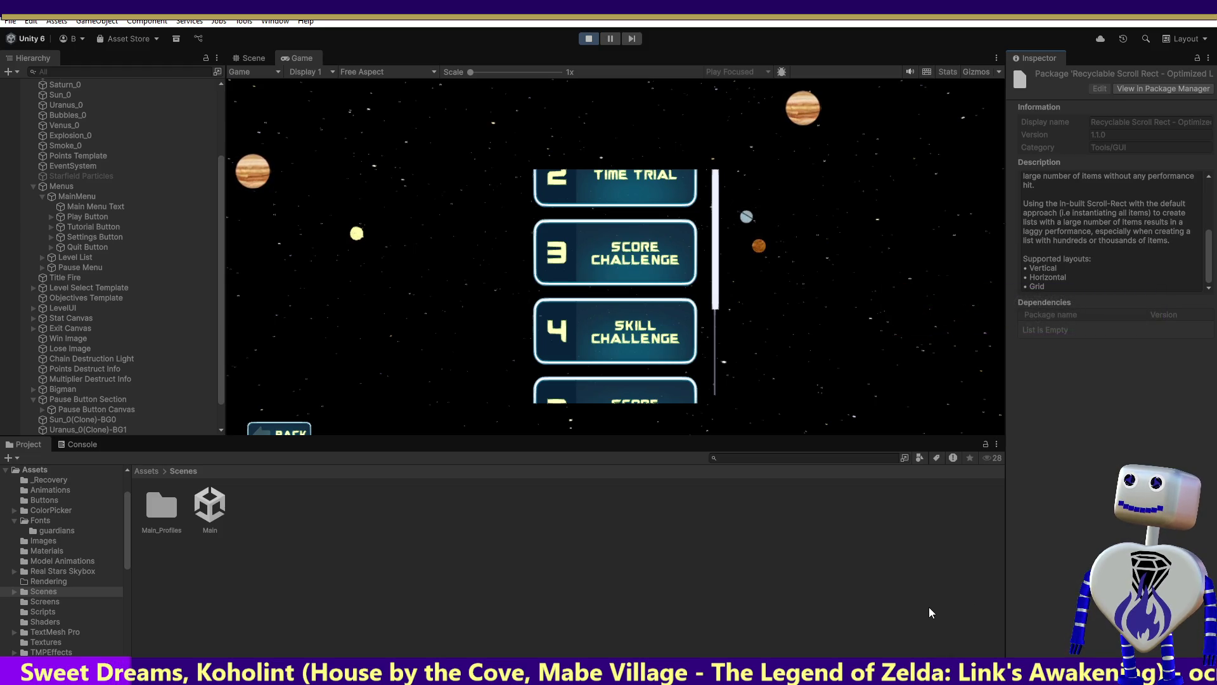
scroll(1110, 273, up, 3)
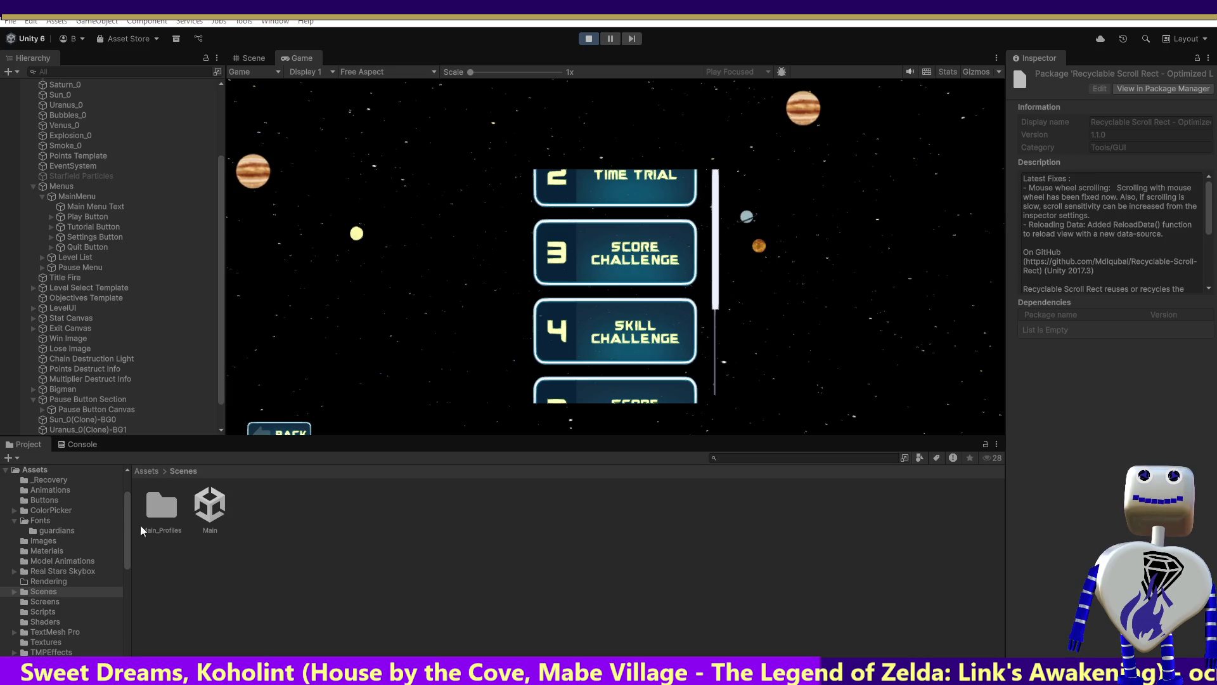
click(36, 604)
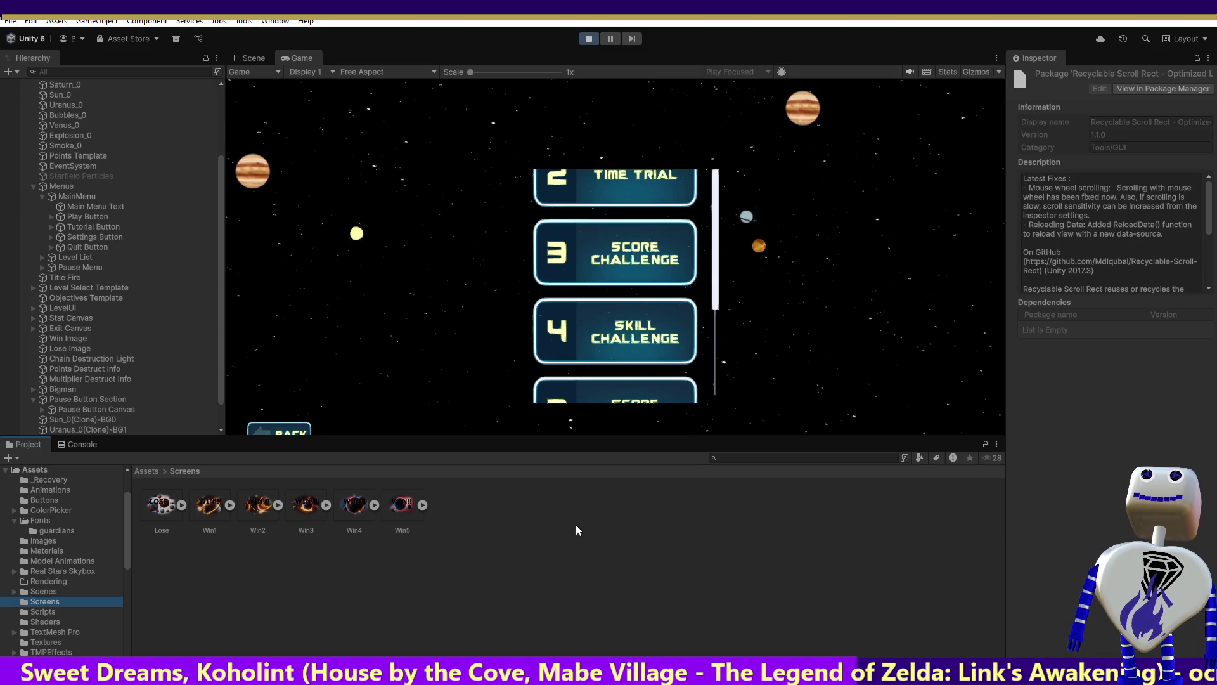
Inspect Play Button's Rect Transform and Button settings, then expand Pause Menu.
click(87, 217)
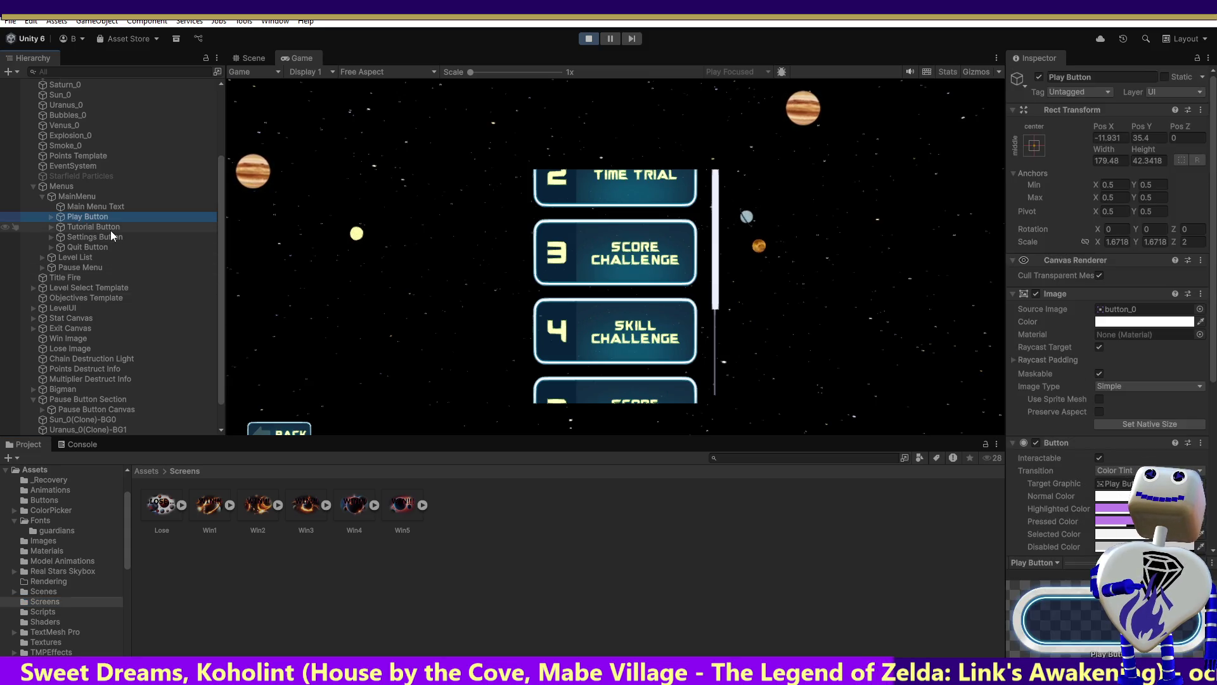
click(40, 268)
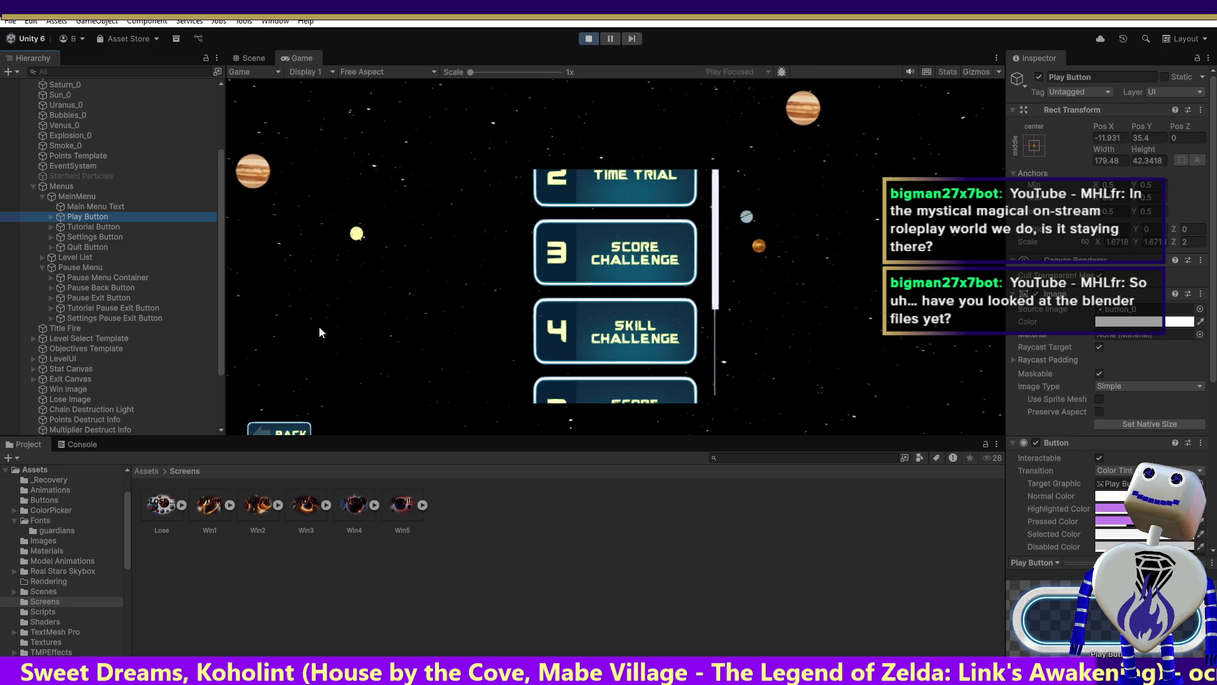
Restart the game, open the level list via PLAY, and scroll down to levels 6–8.
click(588, 39)
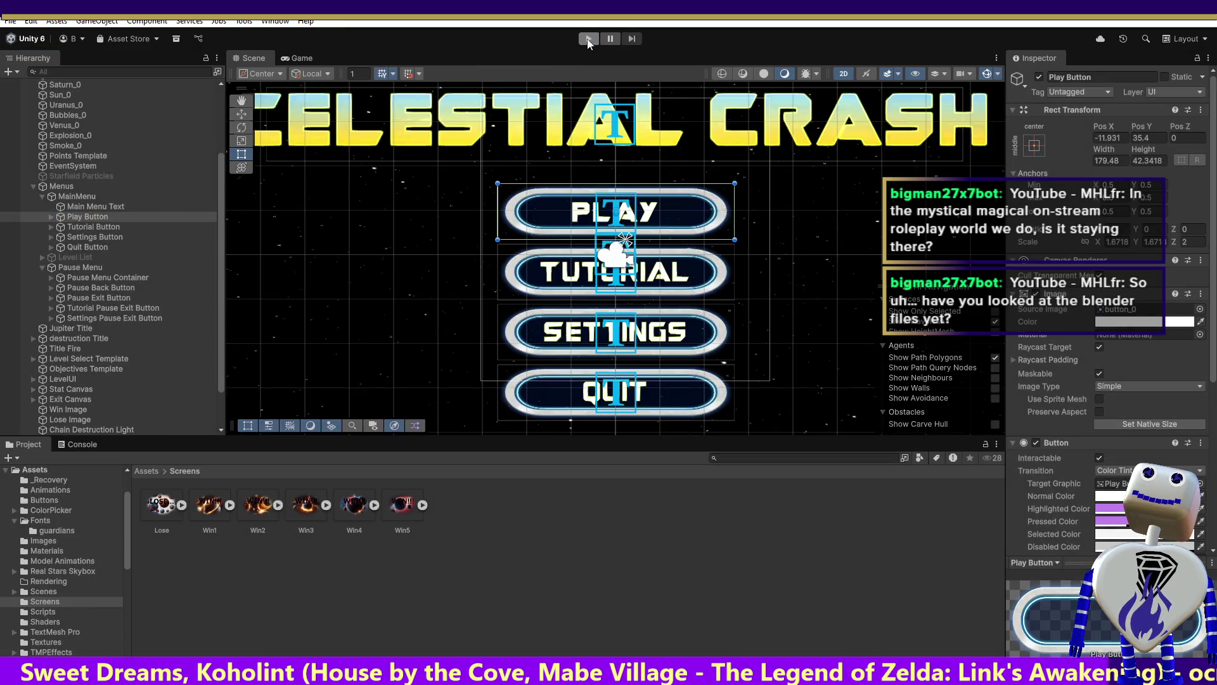
click(589, 39)
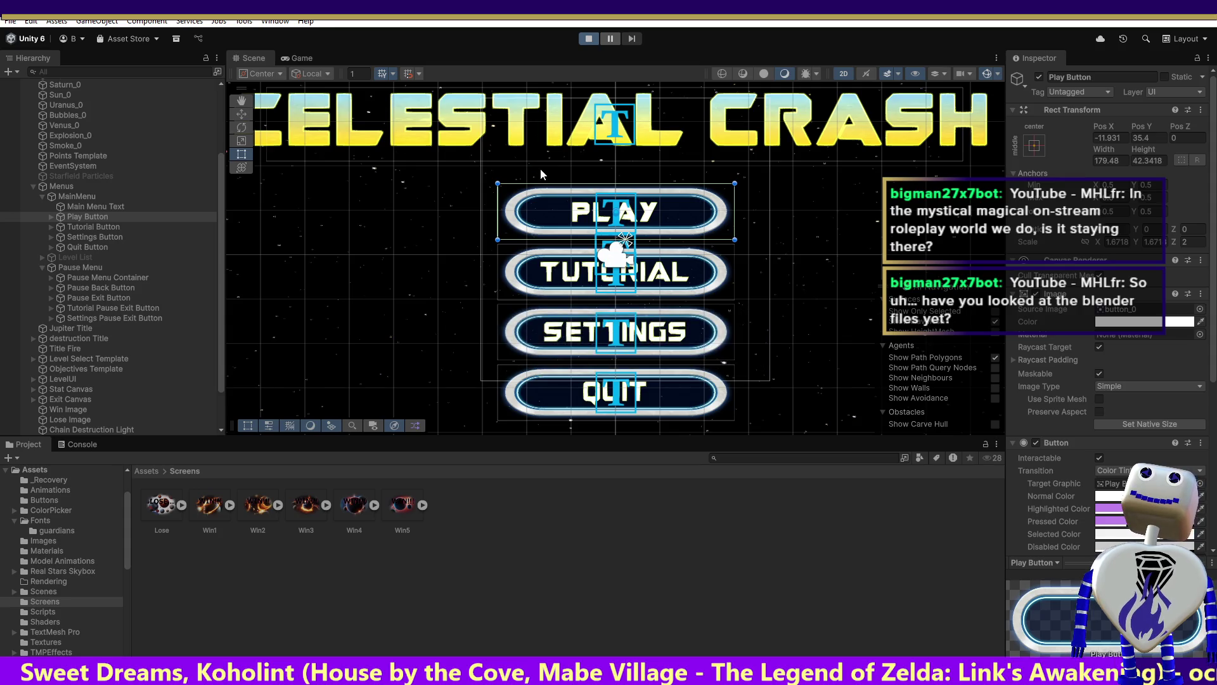
click(588, 230)
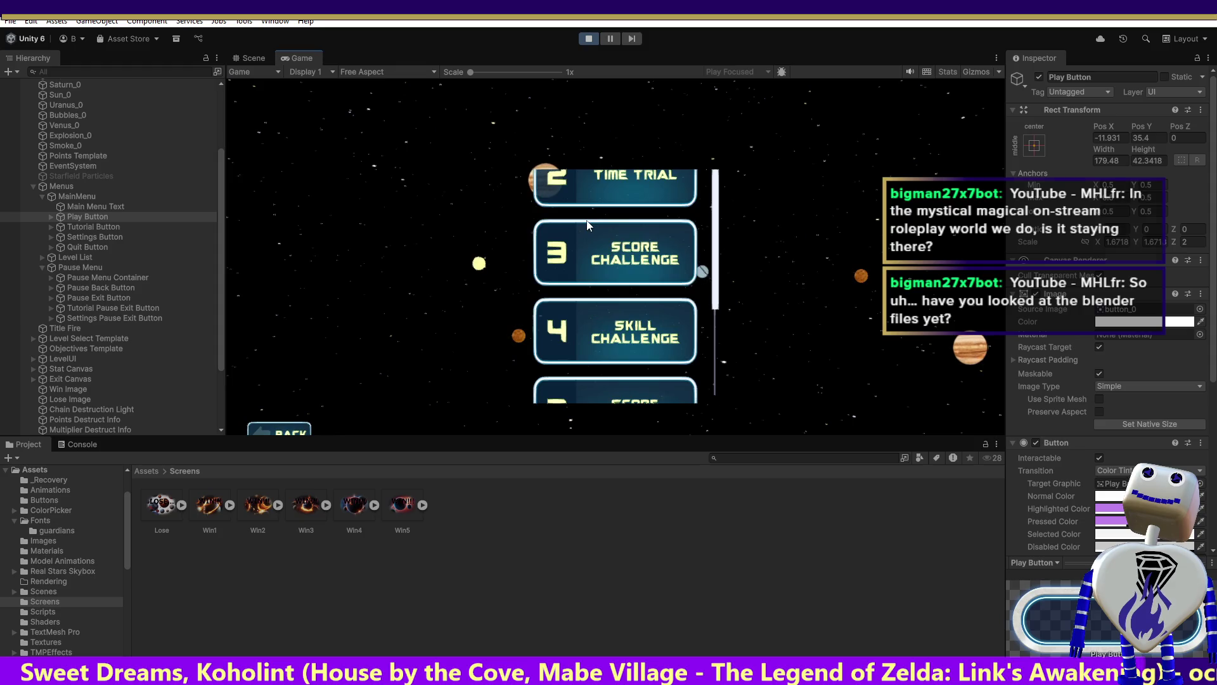
drag(718, 203, 739, 355)
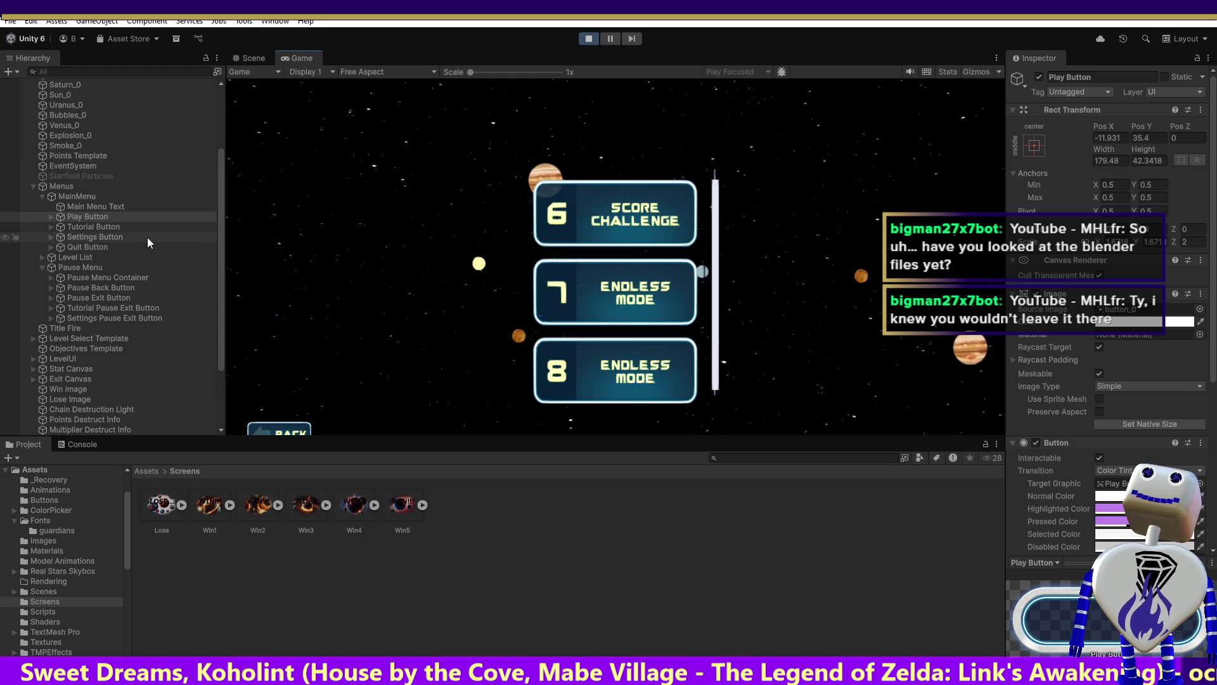
Check the On Click events of the Pause Back Button, then the Pause Exit Button, such as MainController.GamePause.
click(90, 288)
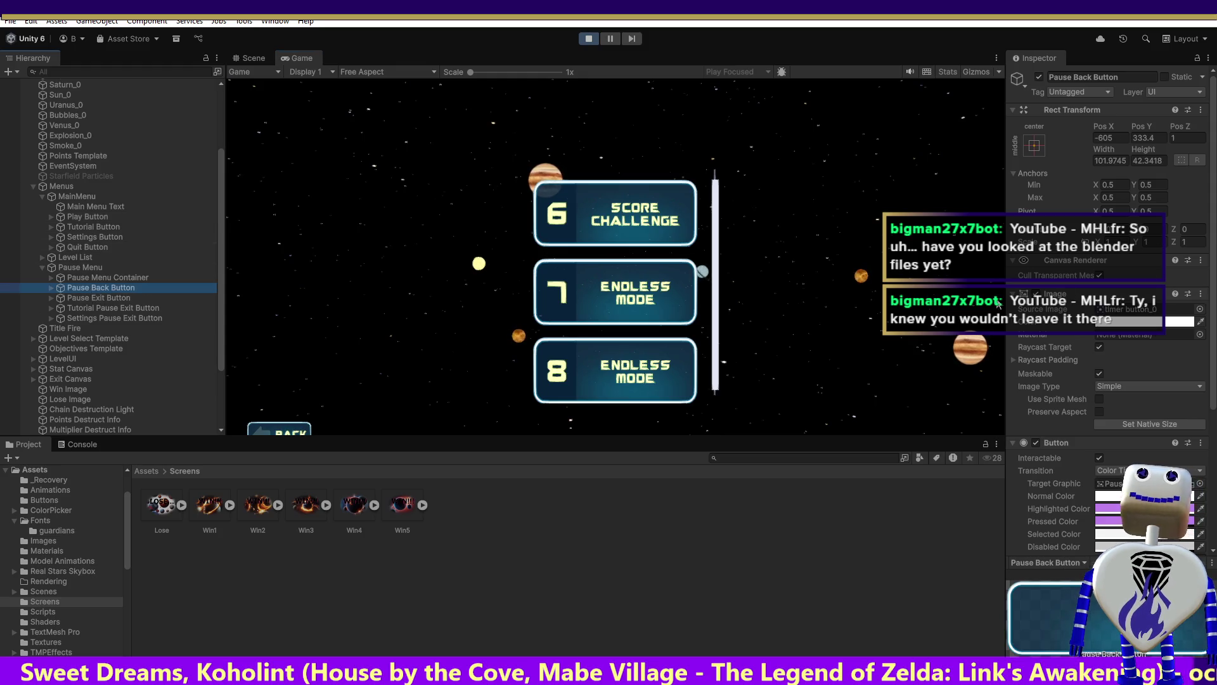
scroll(1215, 218, down, 5)
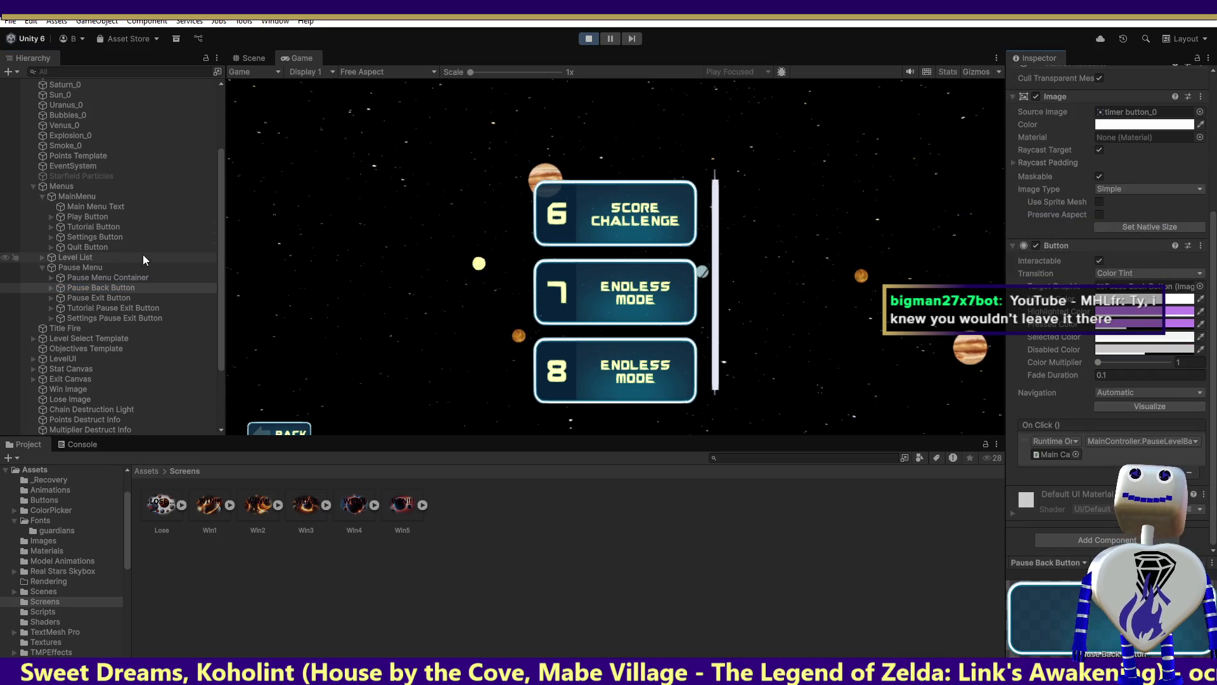
click(103, 297)
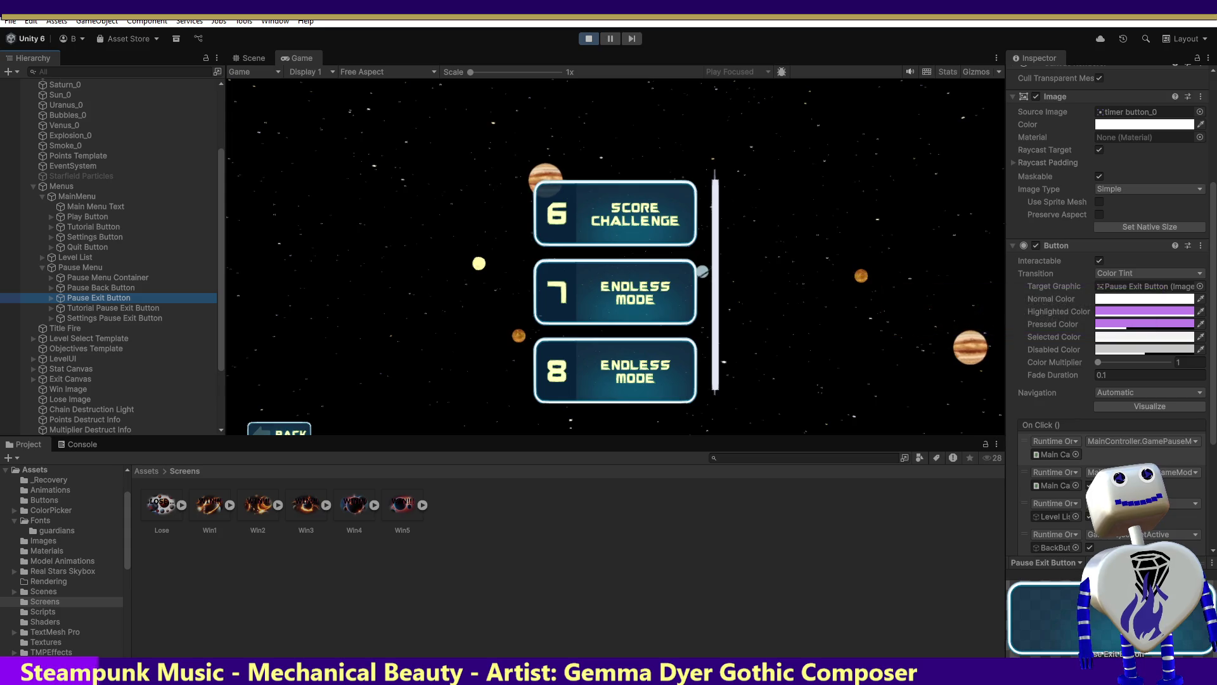
Inspect Level List Items, Level List Viewport and Level List Container in the Inspector.
click(1062, 516)
click(1061, 516)
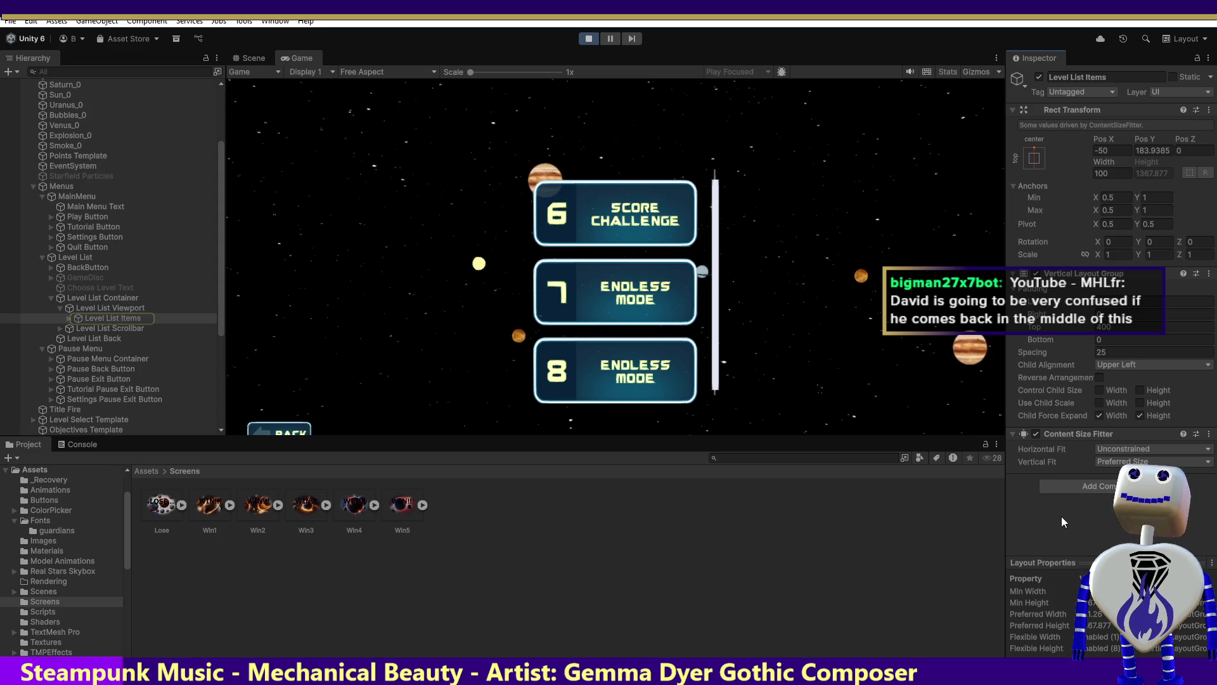
click(98, 310)
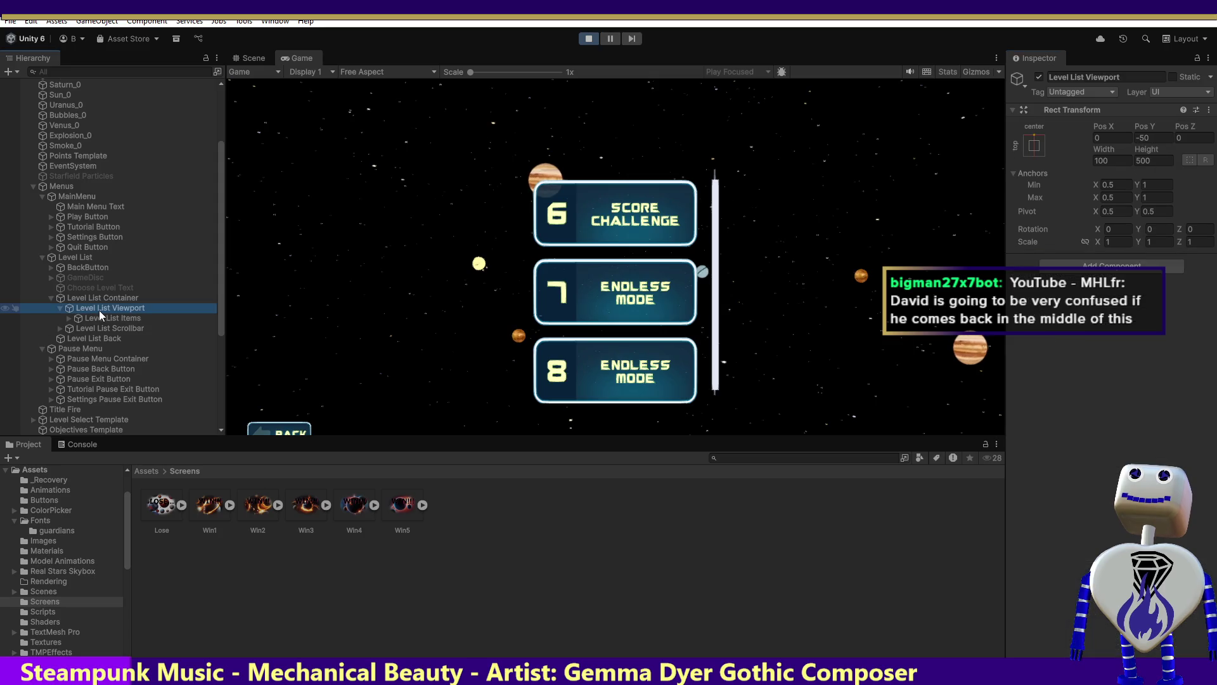
click(106, 300)
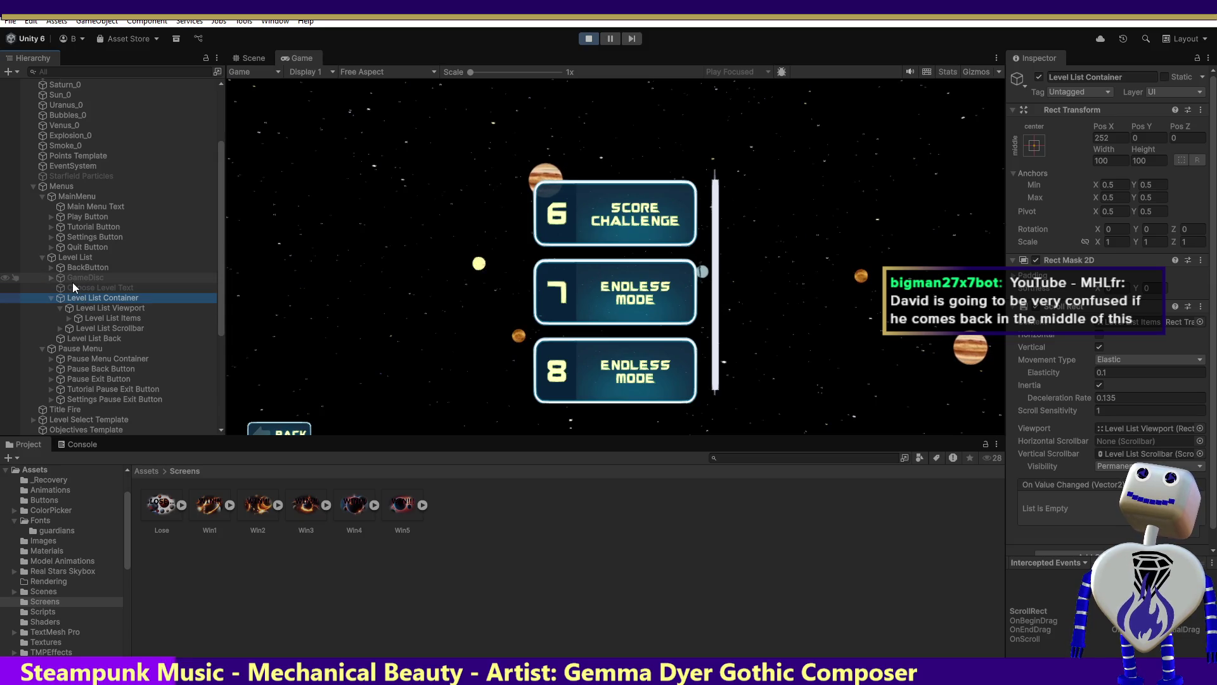
Show Score Challenge level 6 details, then inspect Level List Back, Level List Scrollbar and Level List Container.
click(577, 225)
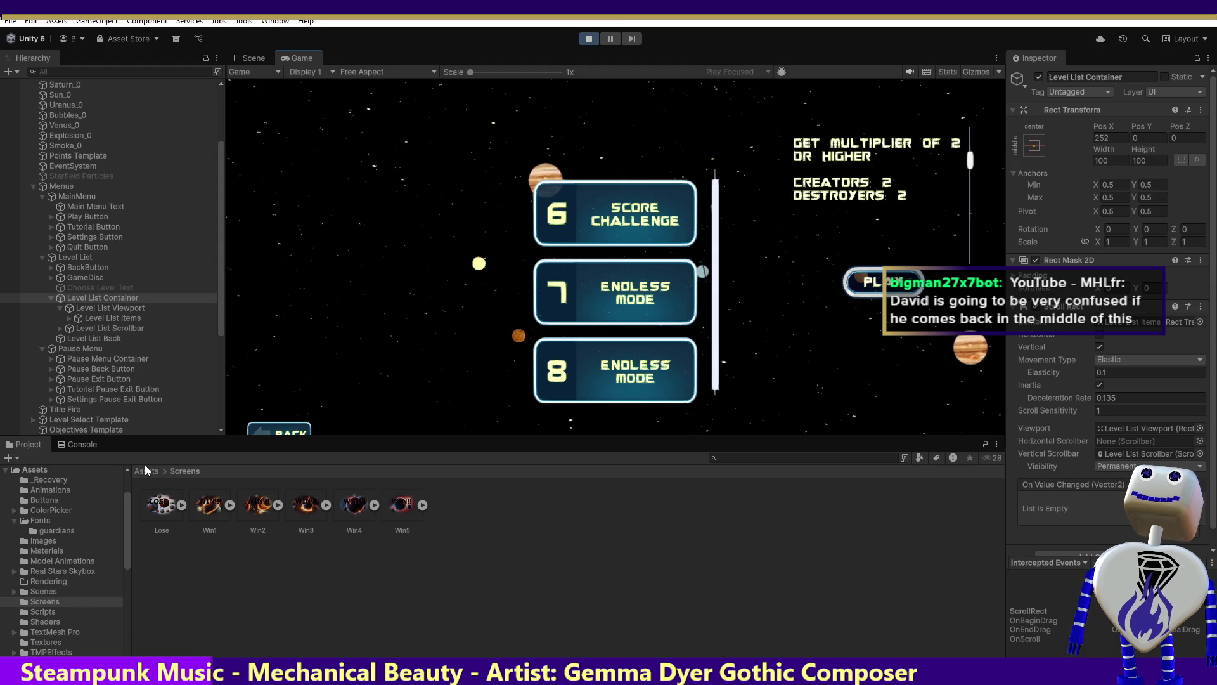
click(101, 339)
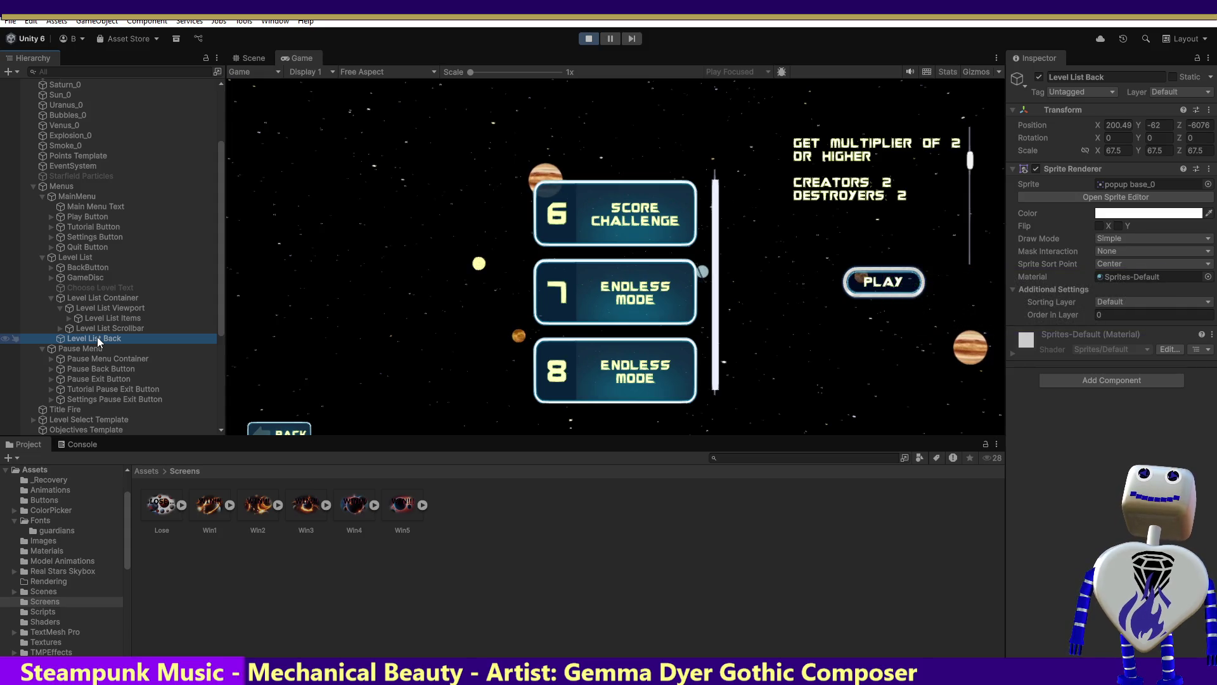
click(90, 328)
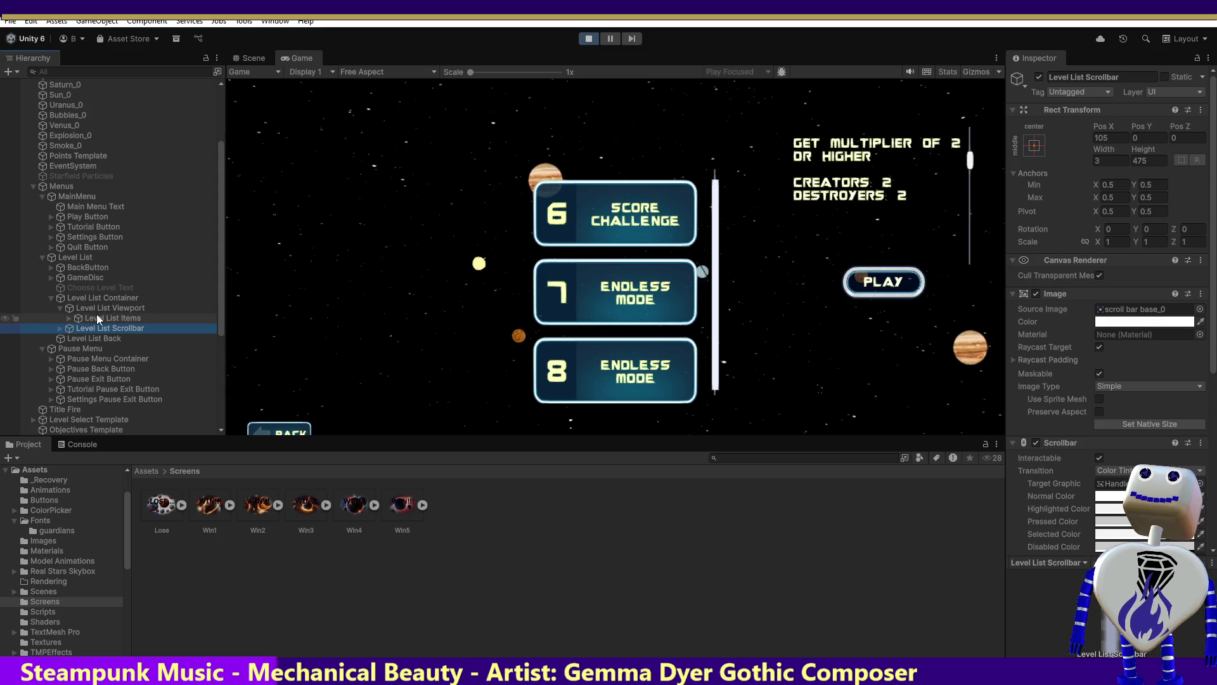
click(107, 300)
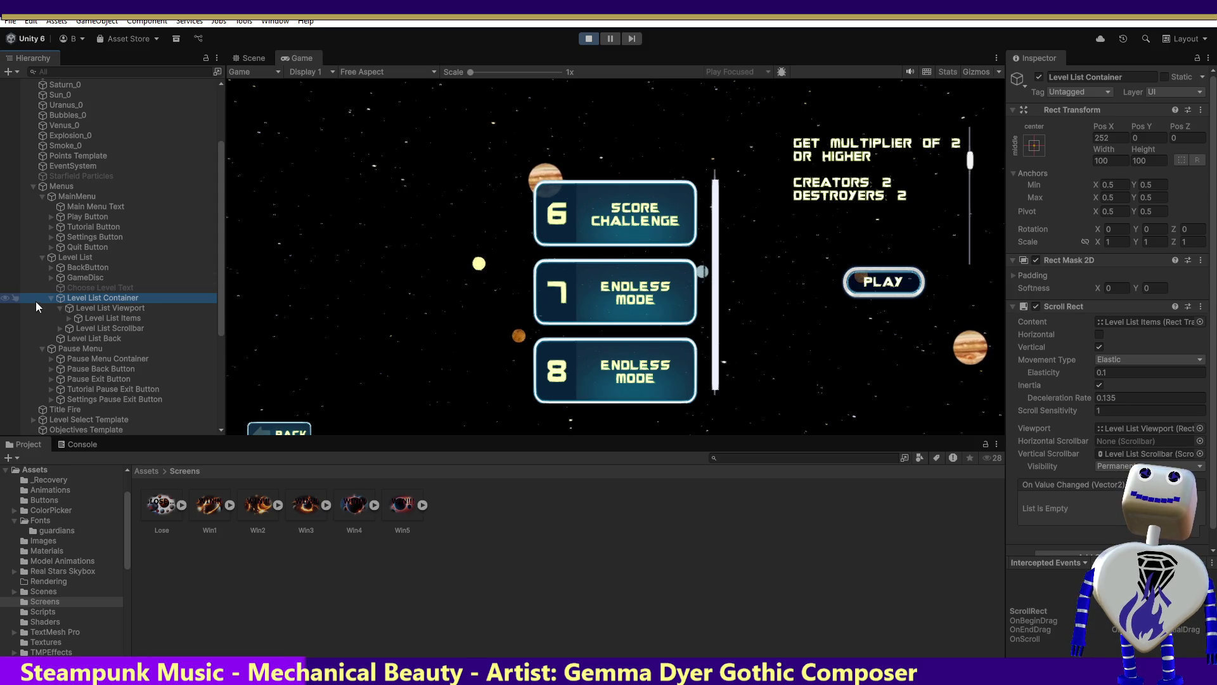
Preview two Endless Mode levels, return to level 6, and reselect Level List Container.
click(576, 302)
click(595, 345)
click(573, 207)
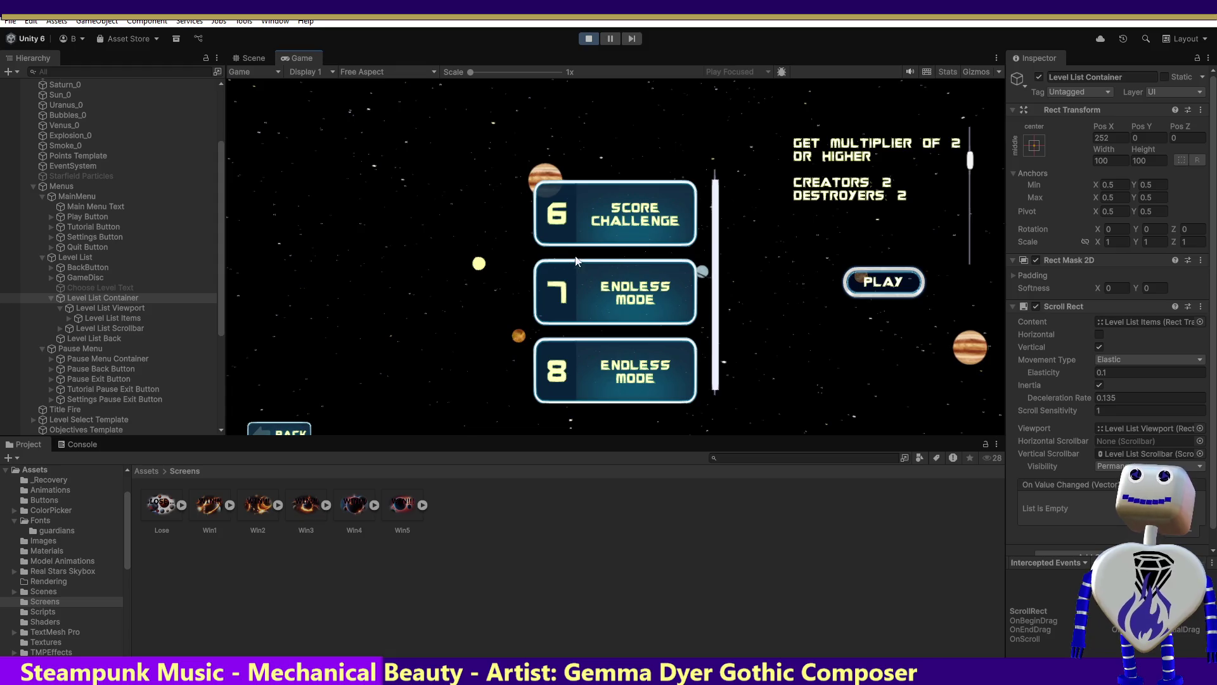
click(72, 300)
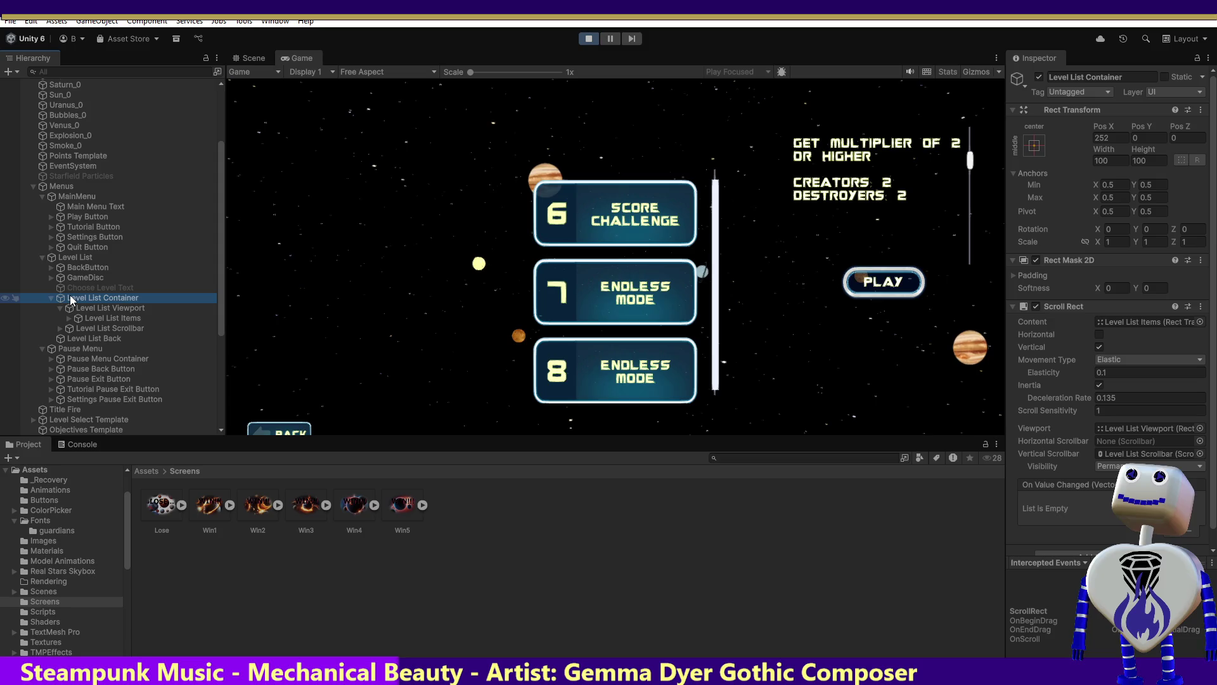
Step through Choose Level Text, Container, Items, Viewport and Scrollbar, ending on Level List Back's base_0 sprite.
click(72, 289)
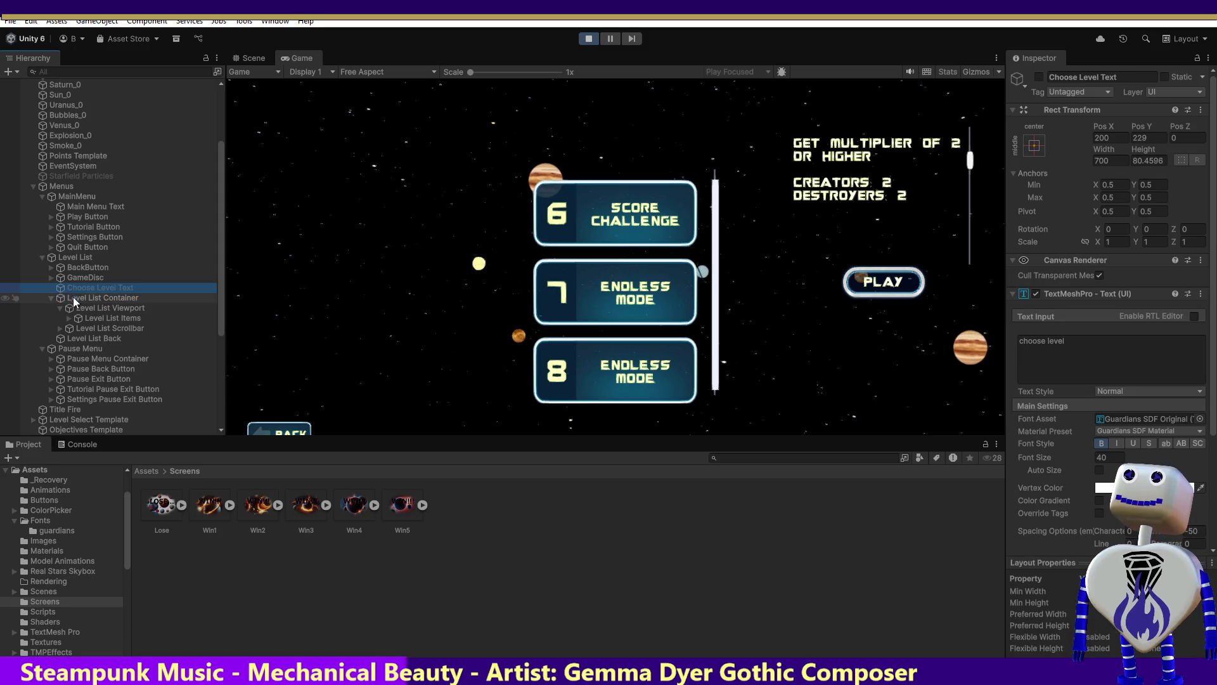
click(76, 298)
click(90, 319)
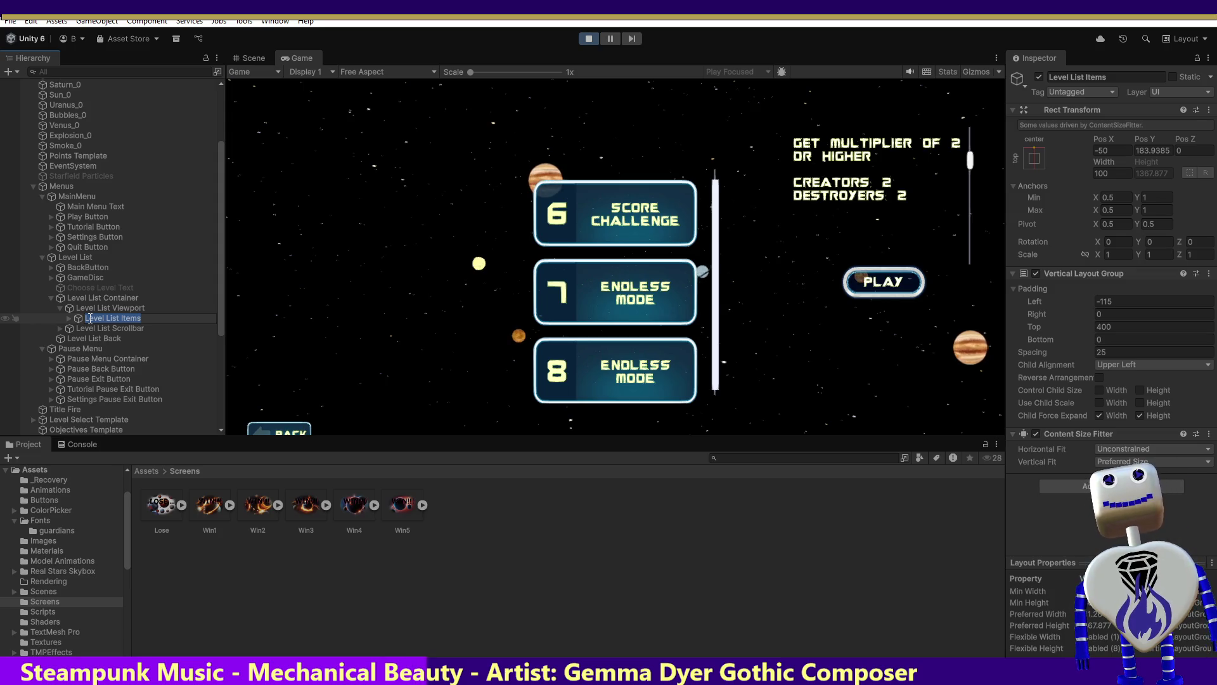
click(90, 309)
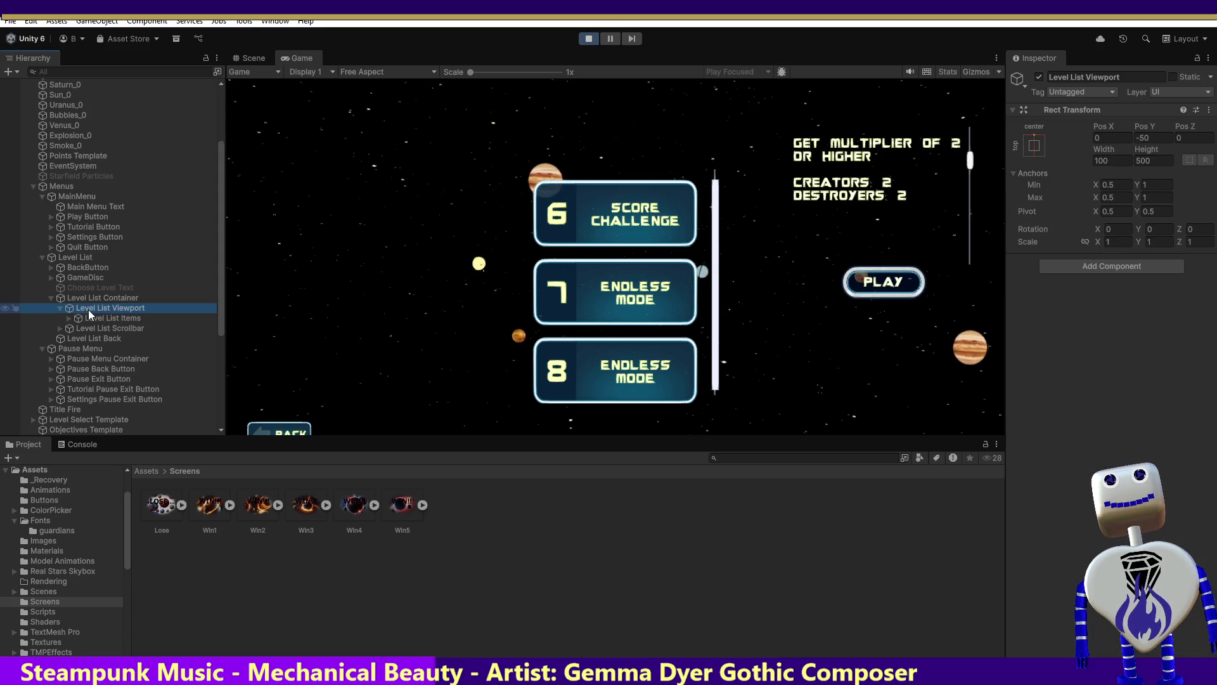
click(89, 339)
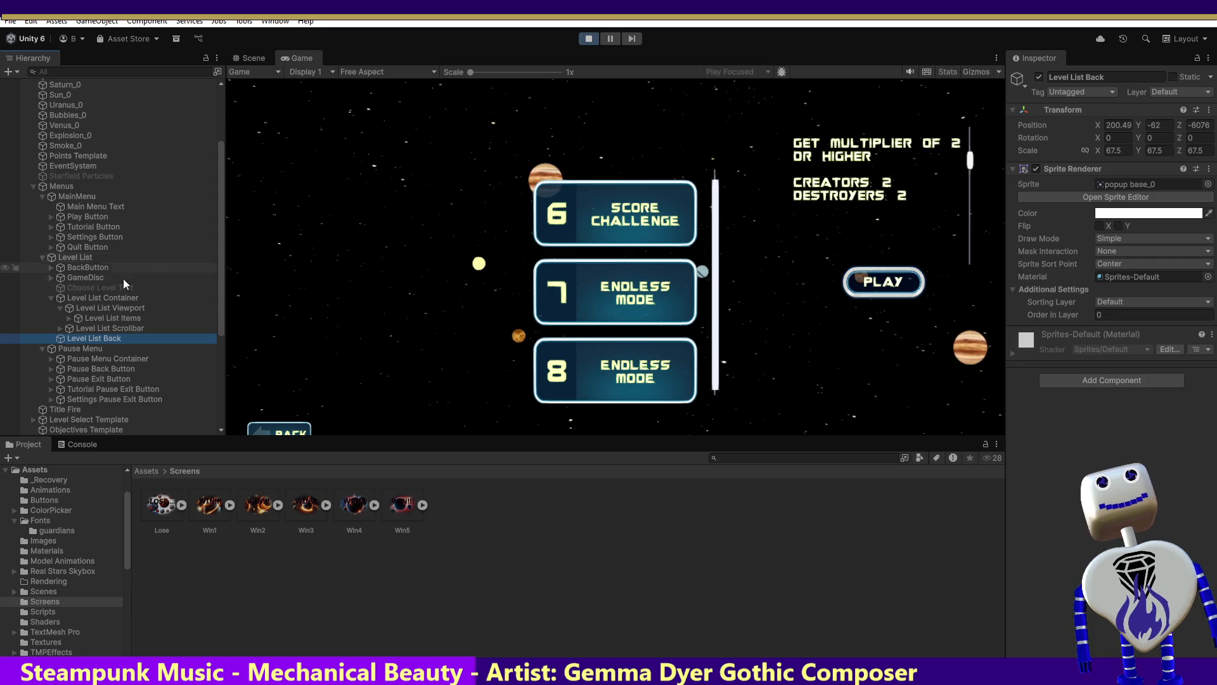
click(85, 329)
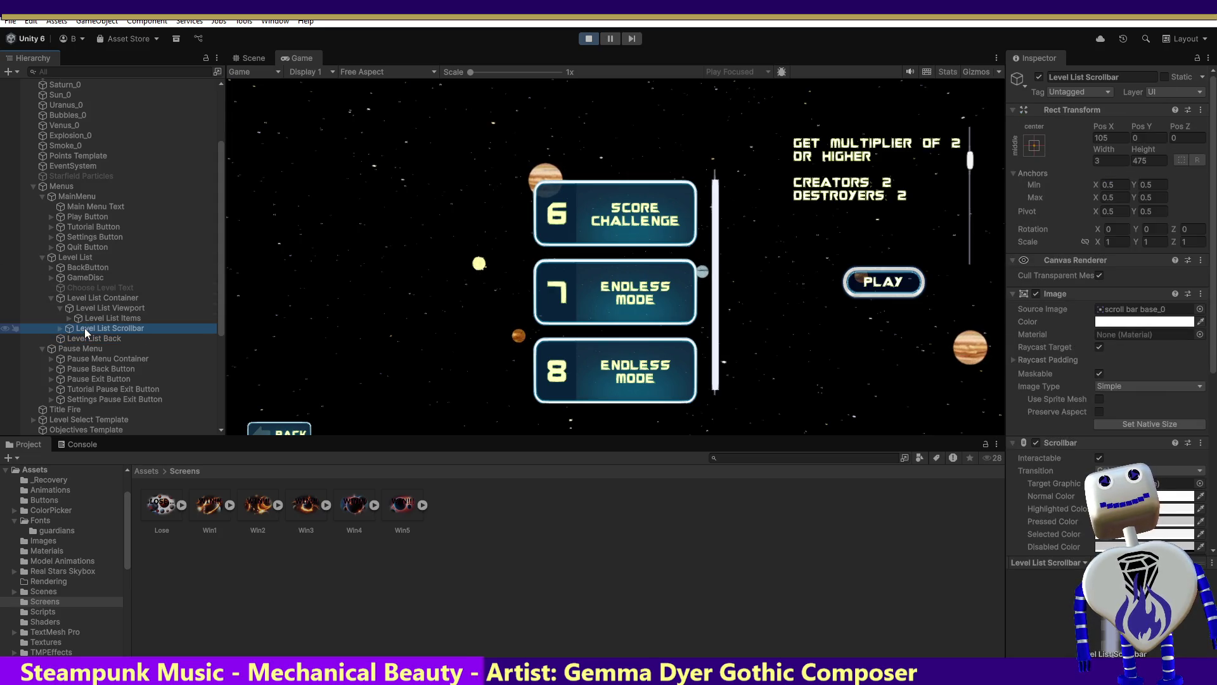
click(82, 340)
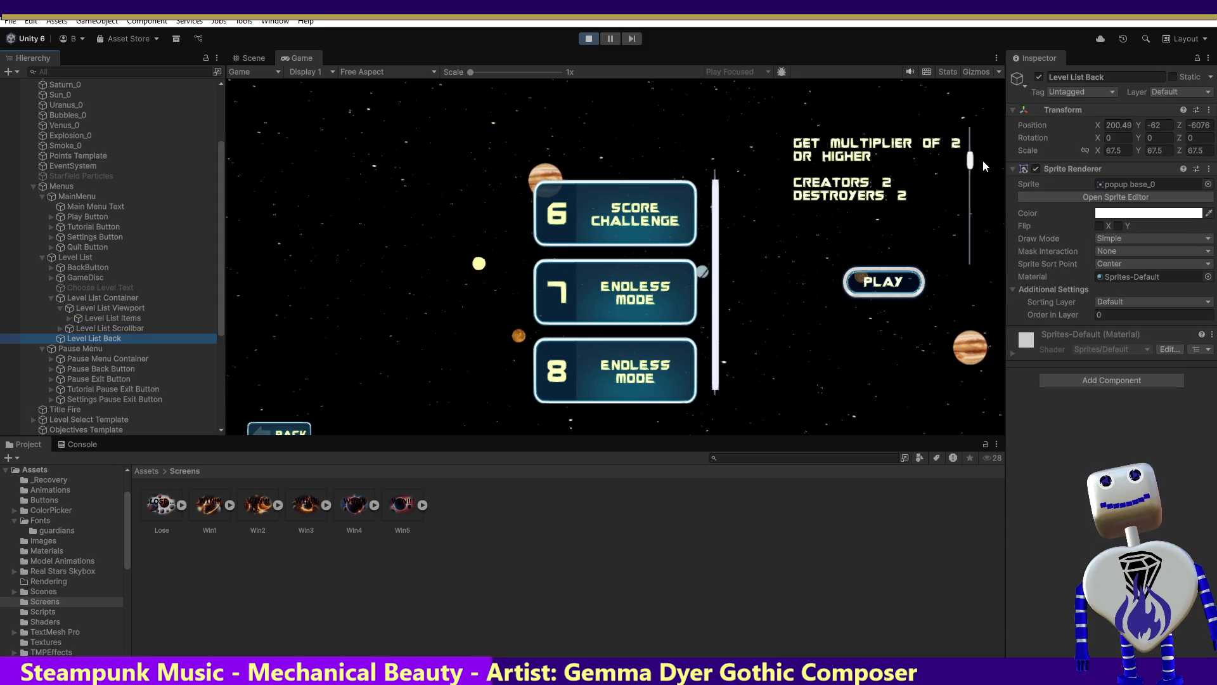
Exit Play mode and set Level List Back's Layer to UI.
click(1158, 93)
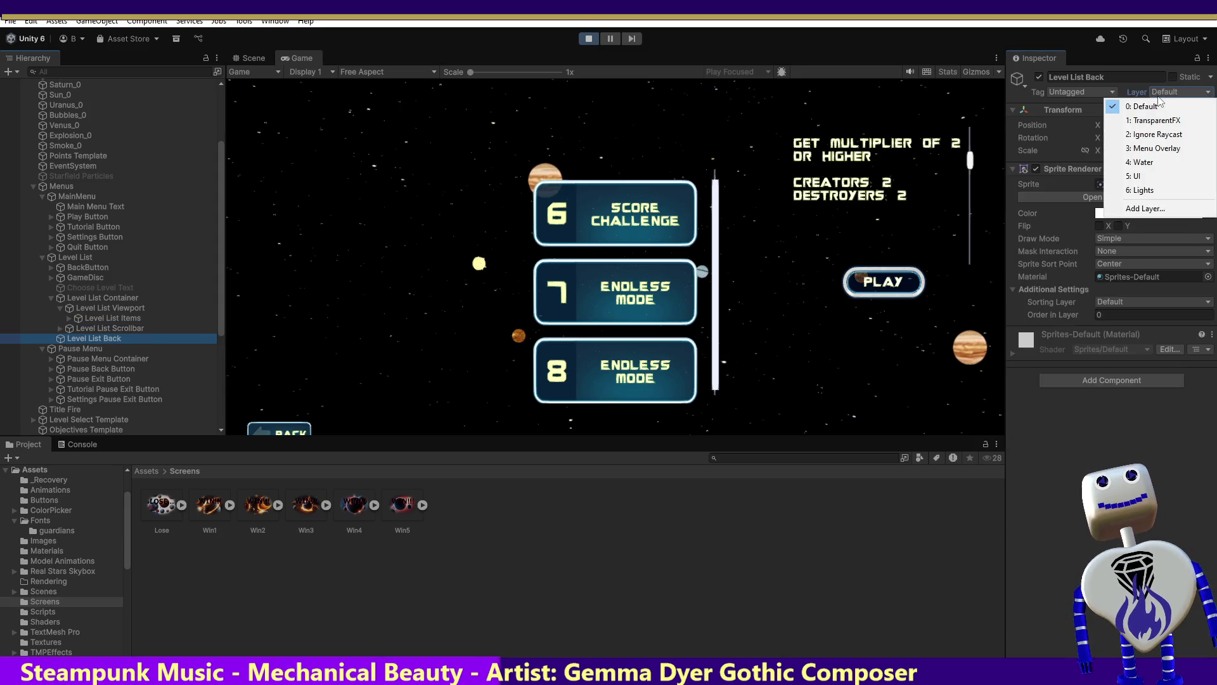
click(1122, 177)
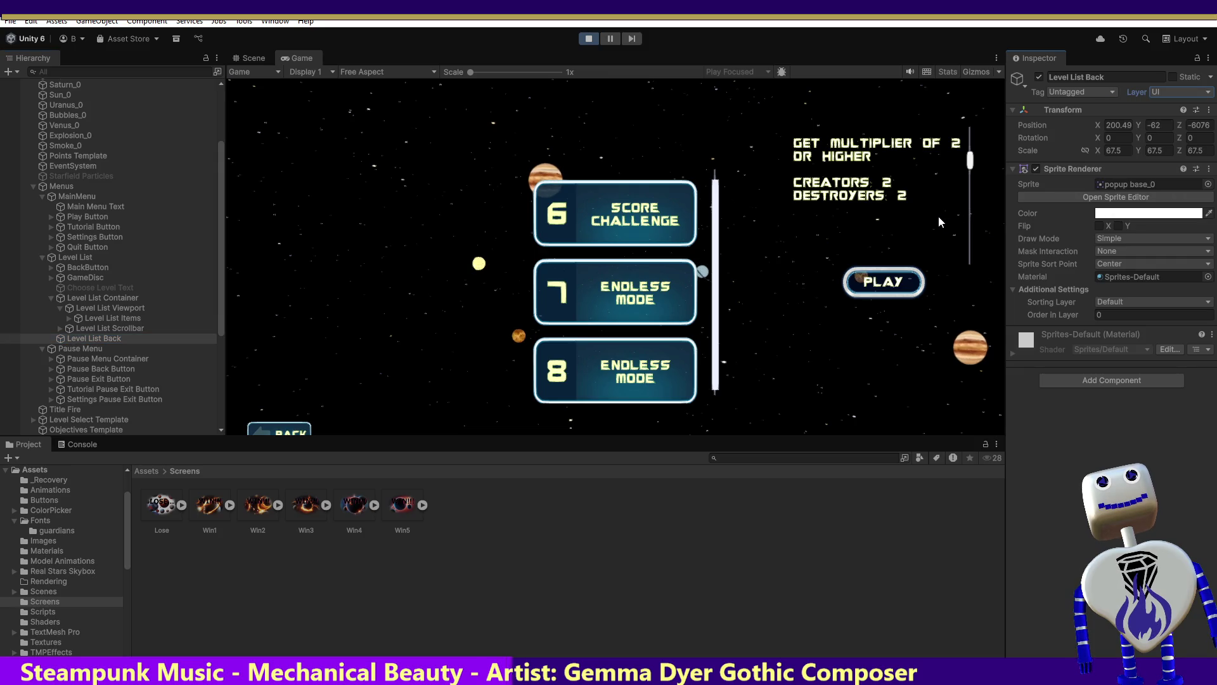
click(592, 38)
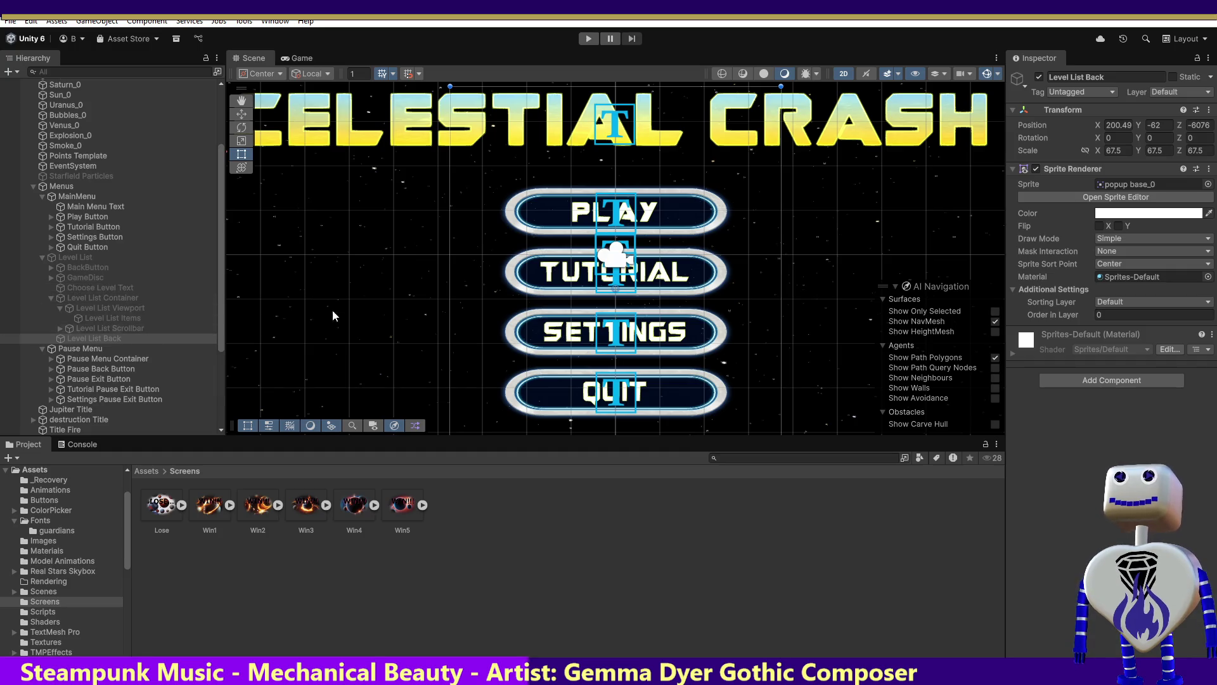
click(1091, 94)
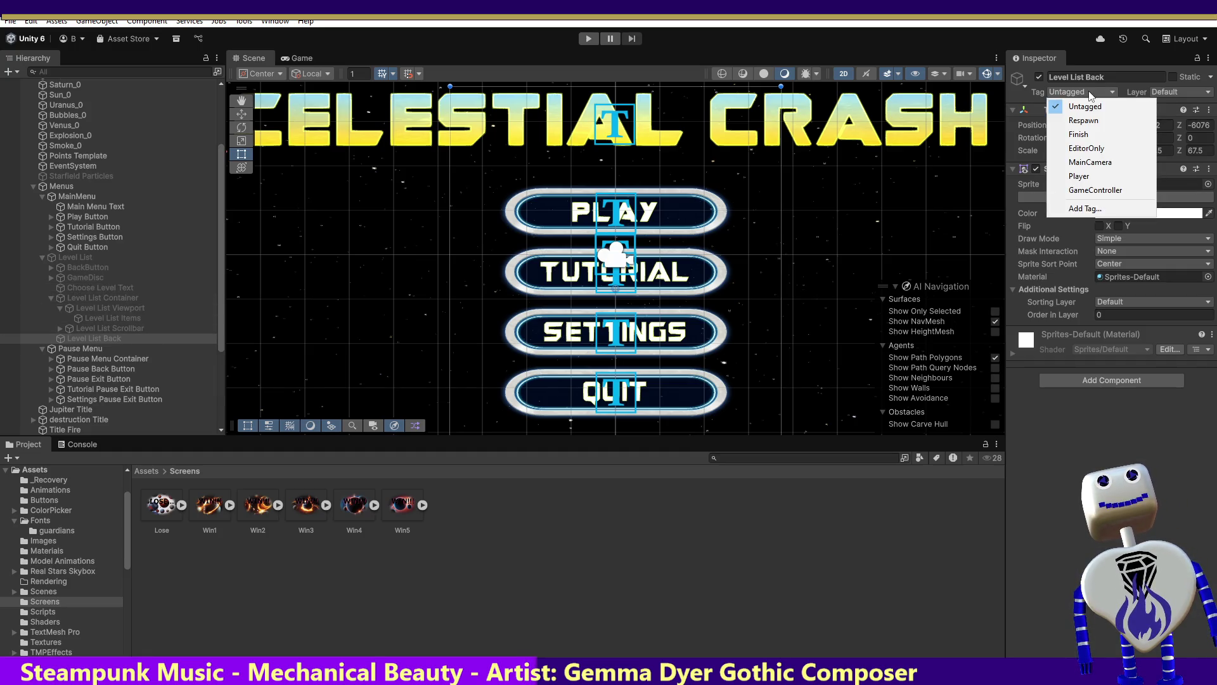
click(1185, 91)
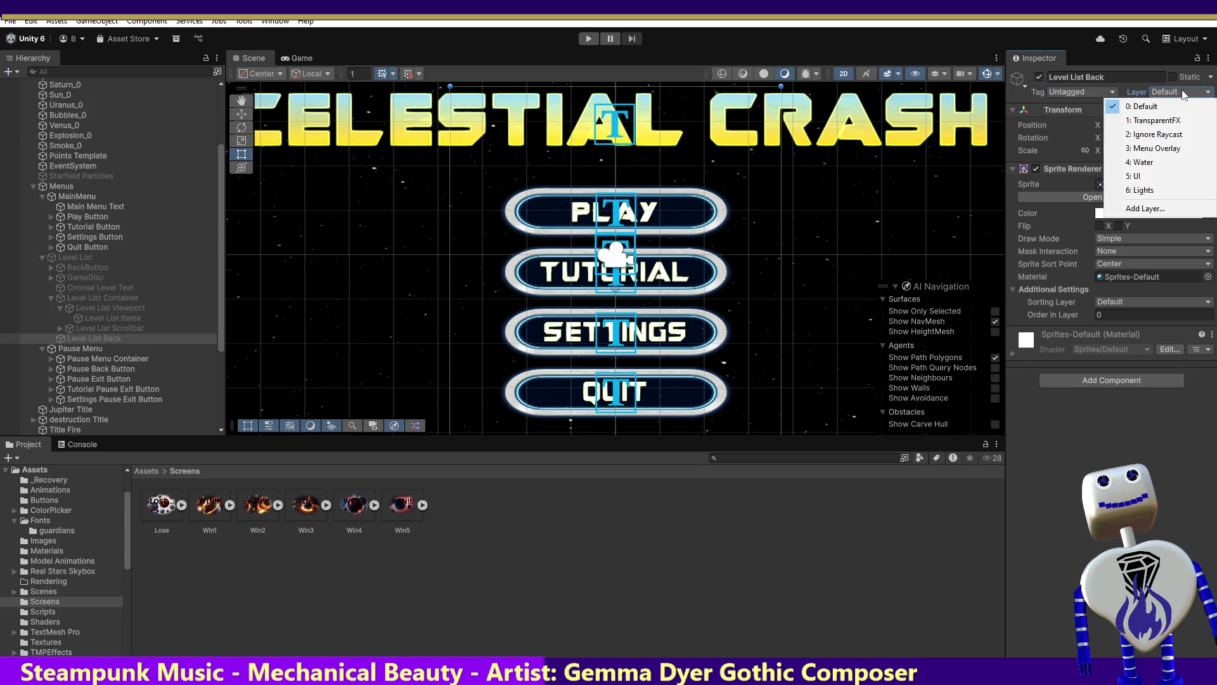
click(1150, 177)
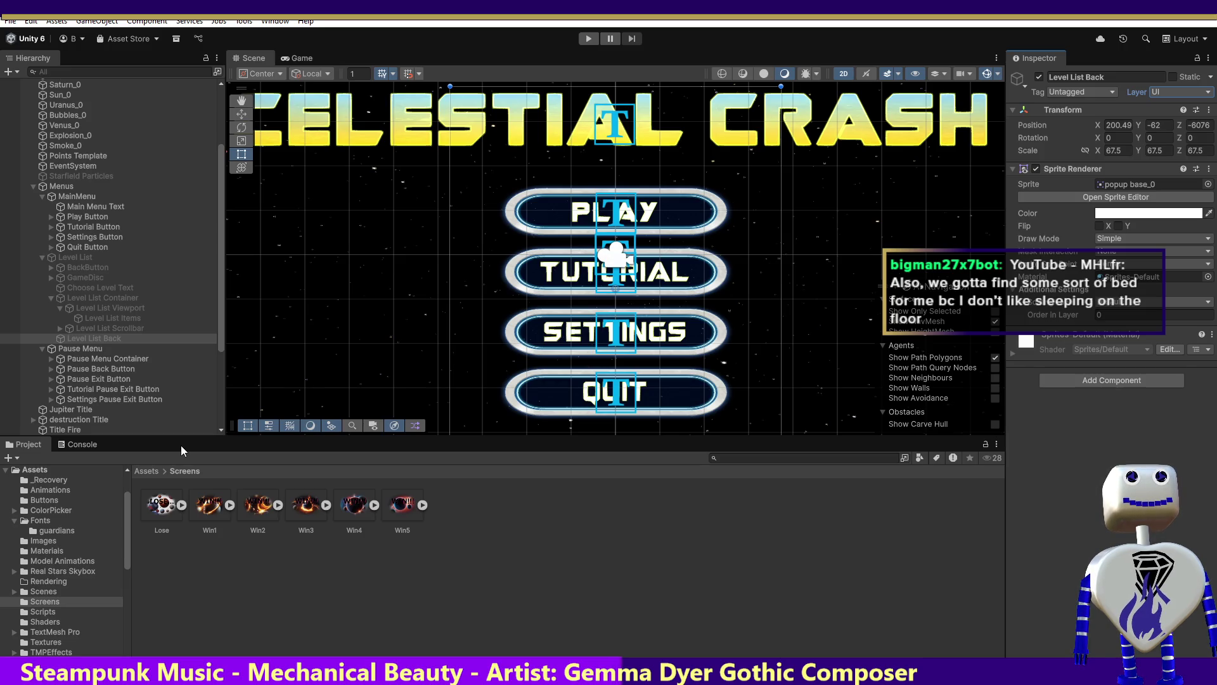
Scroll the Hierarchy and frame the Pause Menu Container in the Scene view.
click(221, 298)
drag(219, 298, 225, 347)
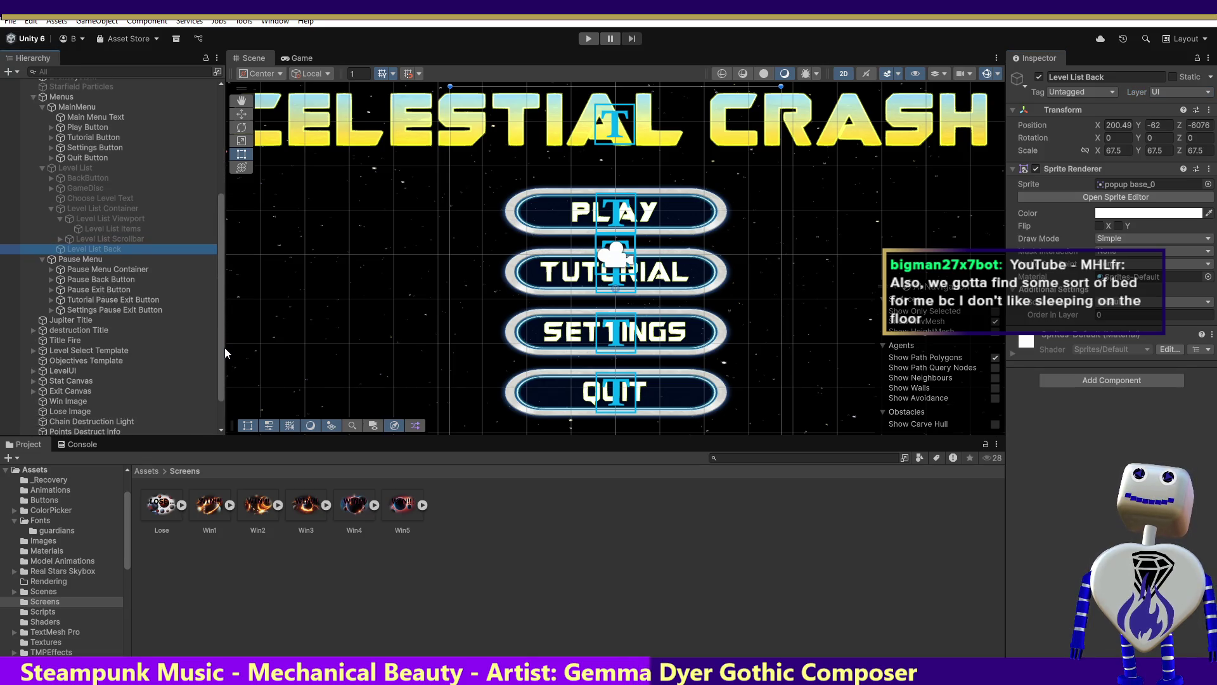
drag(225, 348, 219, 306)
double_click(85, 332)
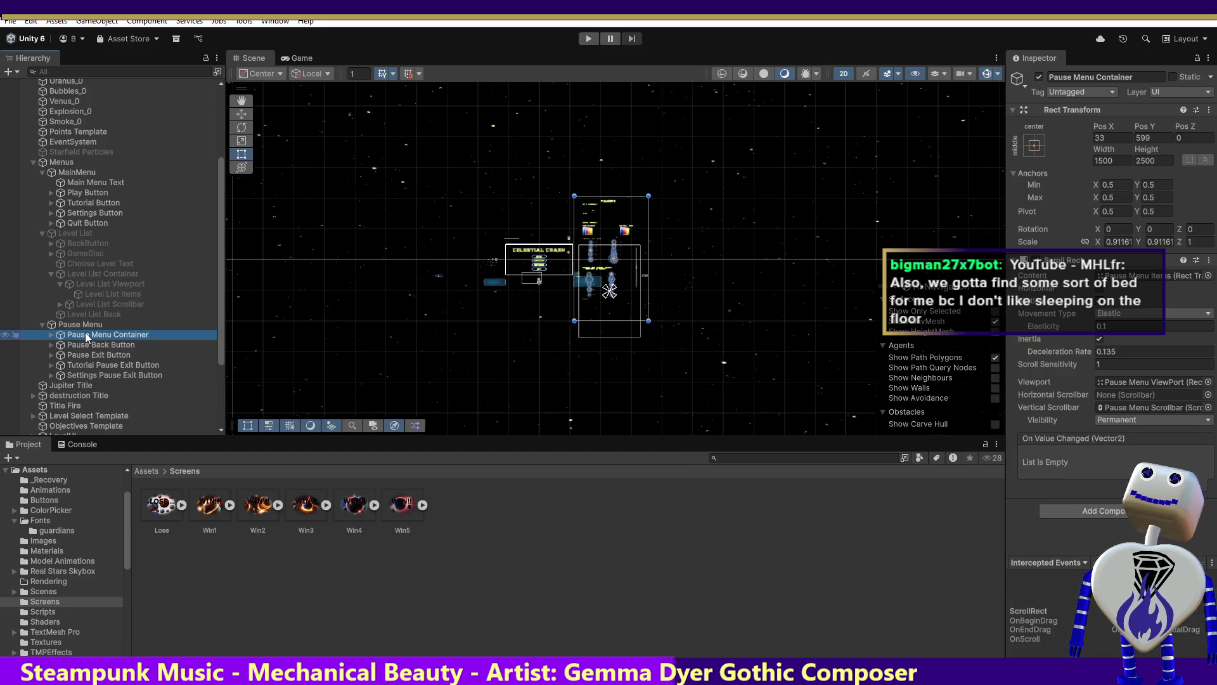
Frame the Pause Exit and Tutorial Pause Exit Buttons, follow the On Click reference to Level List Container, then enter Play mode.
double_click(88, 355)
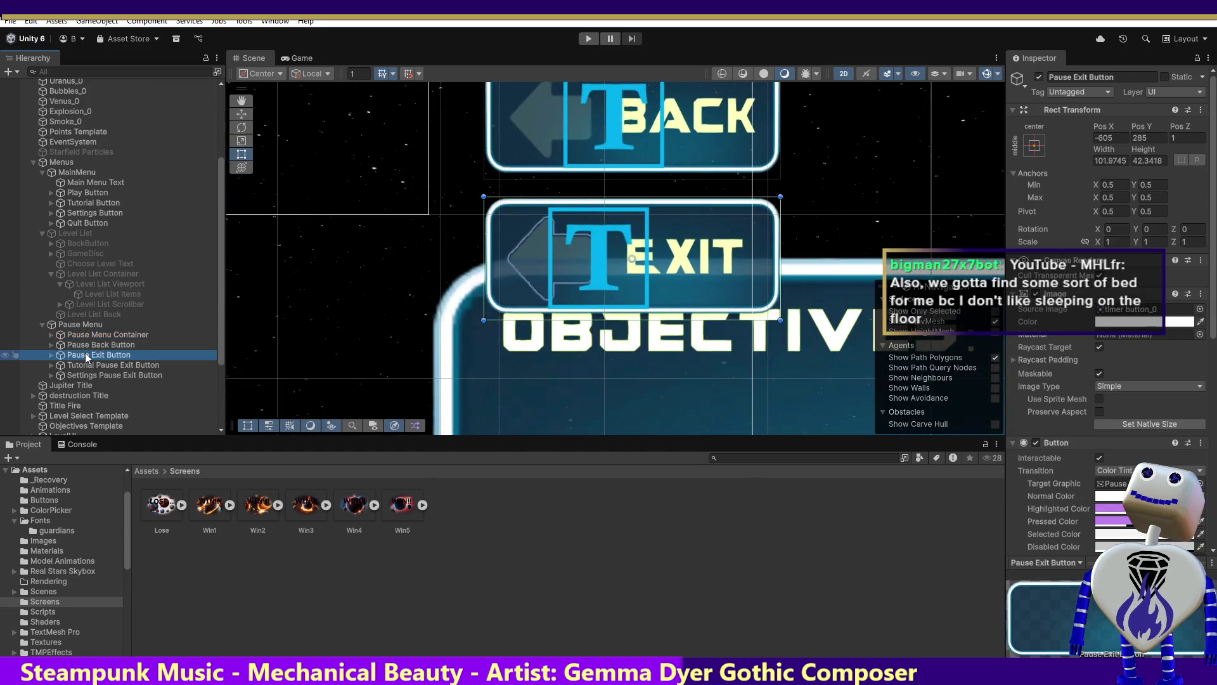
double_click(88, 366)
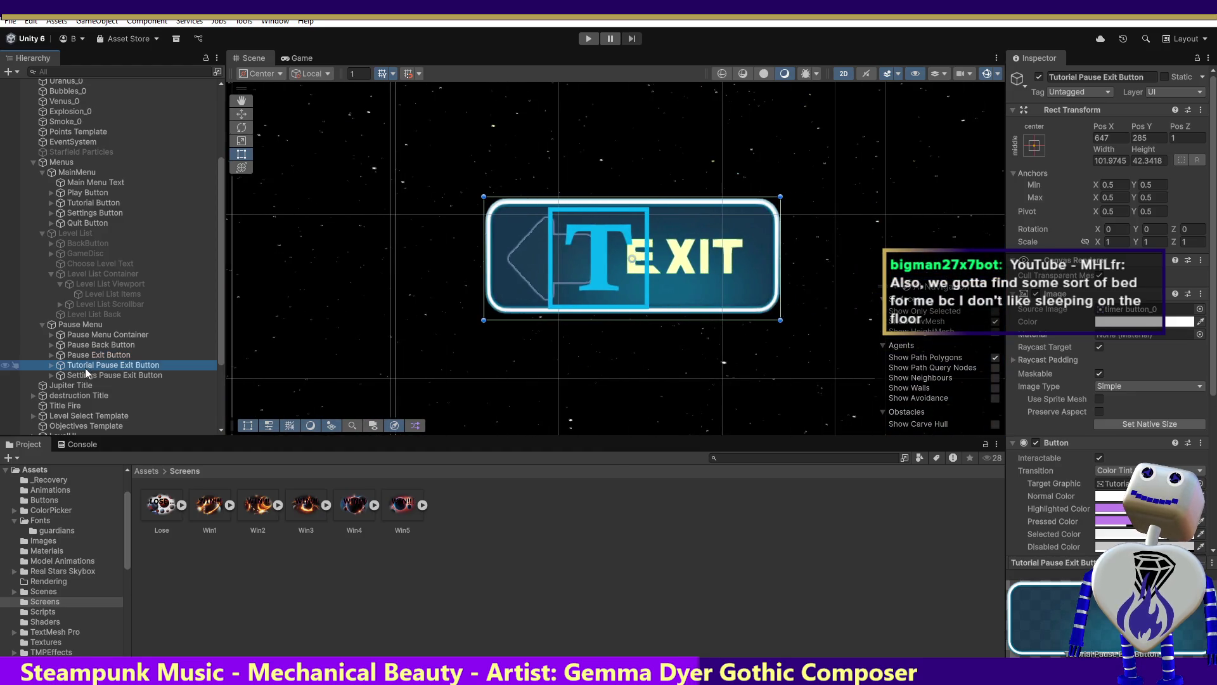
double_click(87, 355)
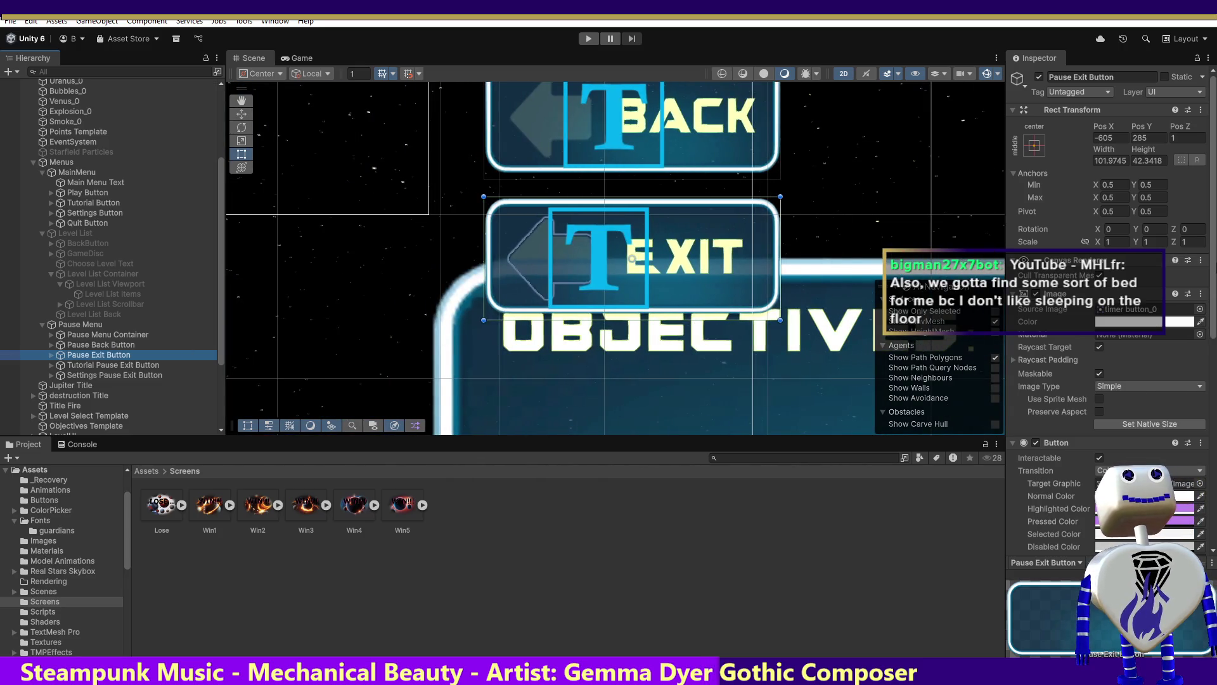
drag(1215, 260, 1215, 434)
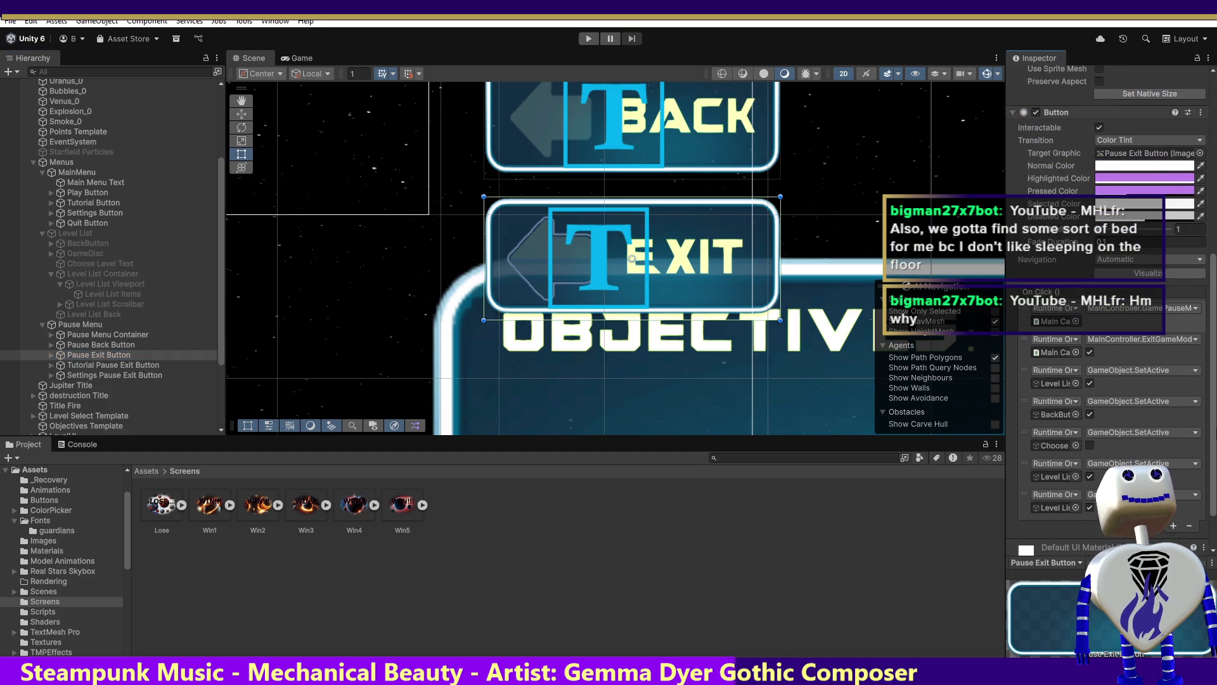
double_click(1054, 476)
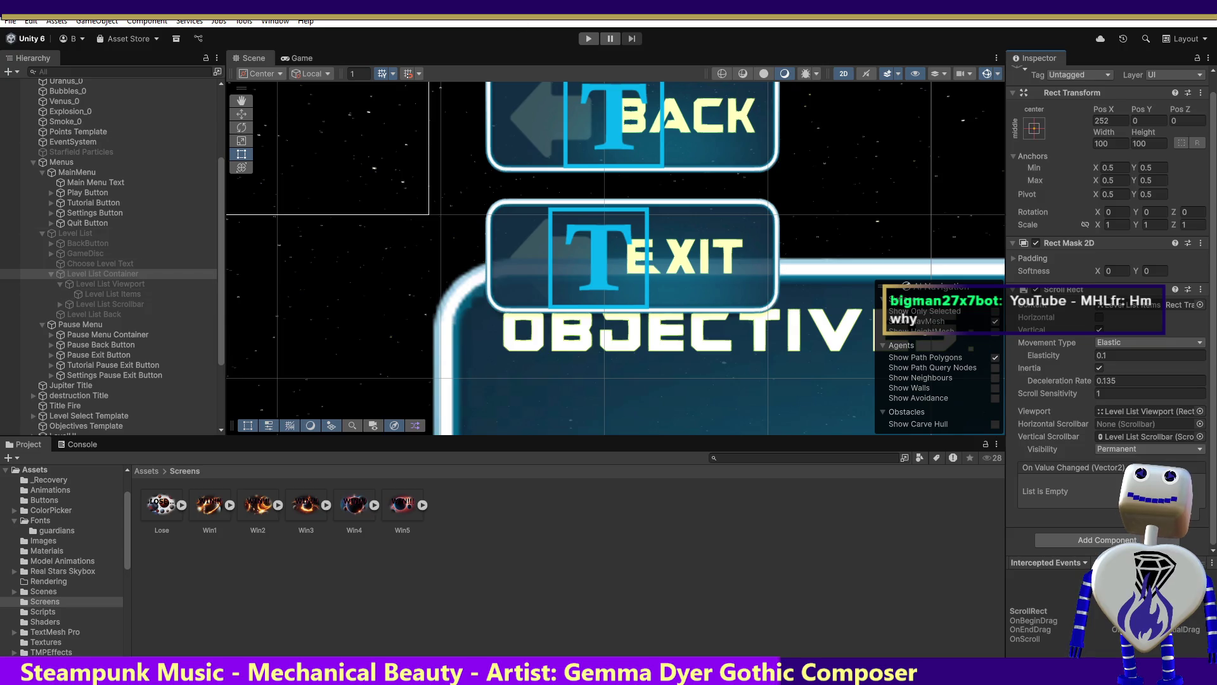
click(588, 38)
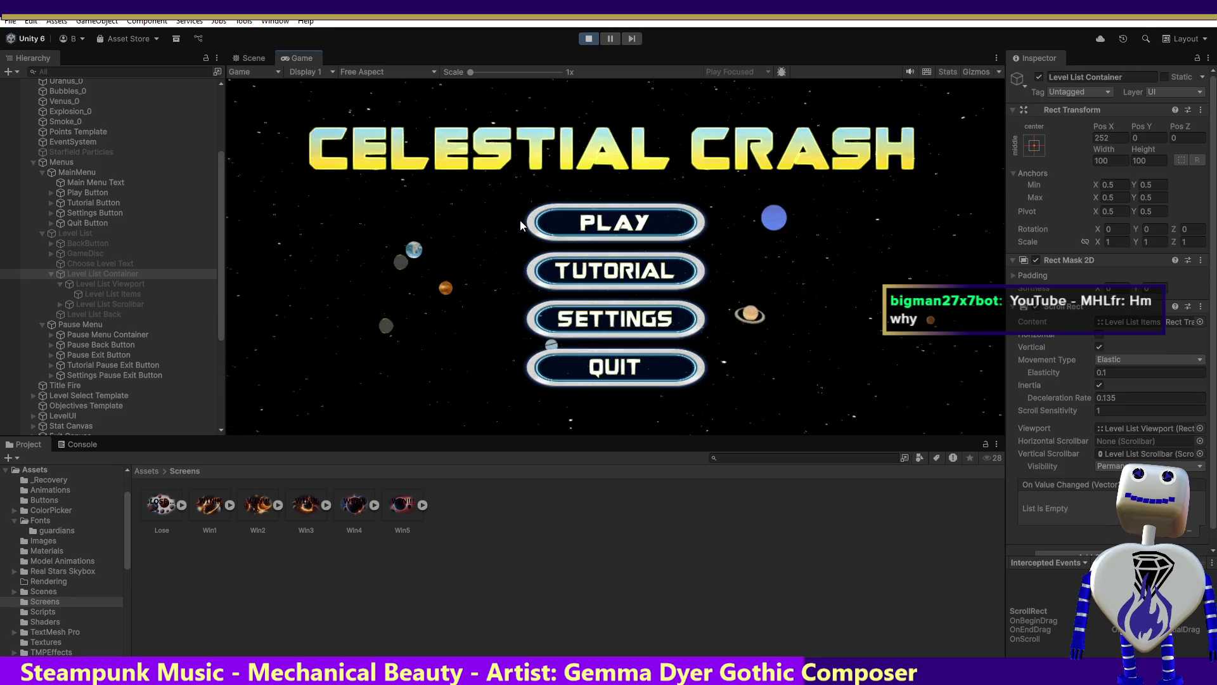
Open the level list, scroll to levels 6–8, and select Level List Back.
click(581, 223)
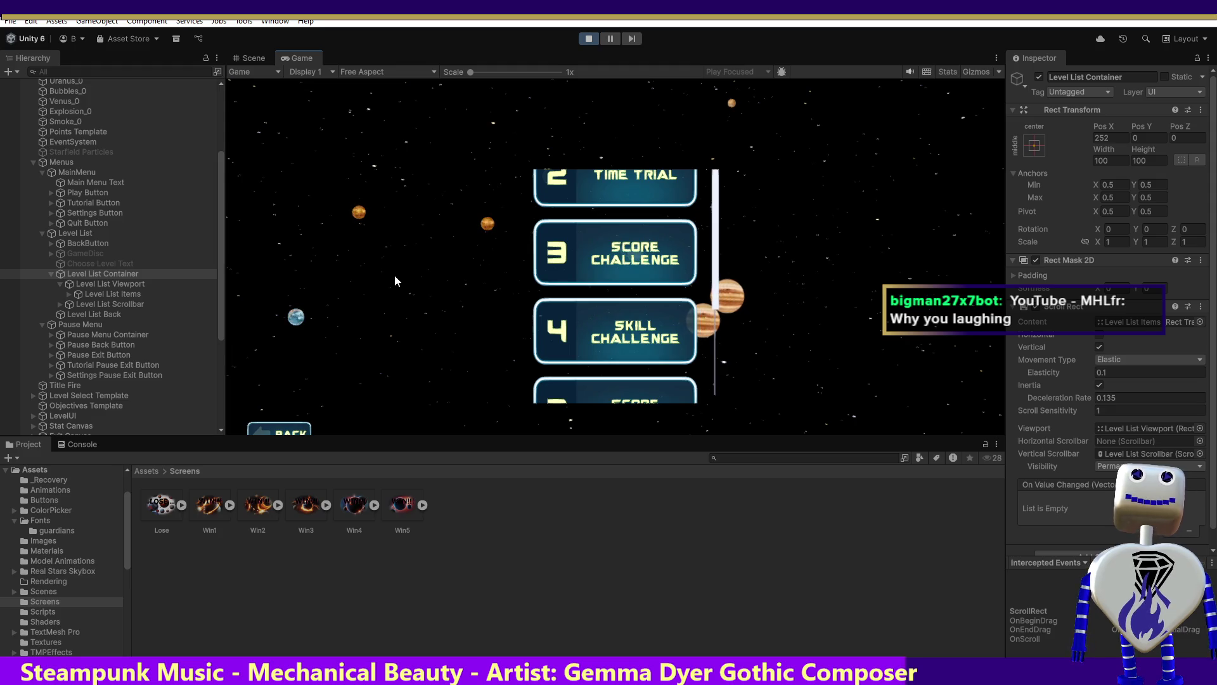
drag(718, 292, 706, 440)
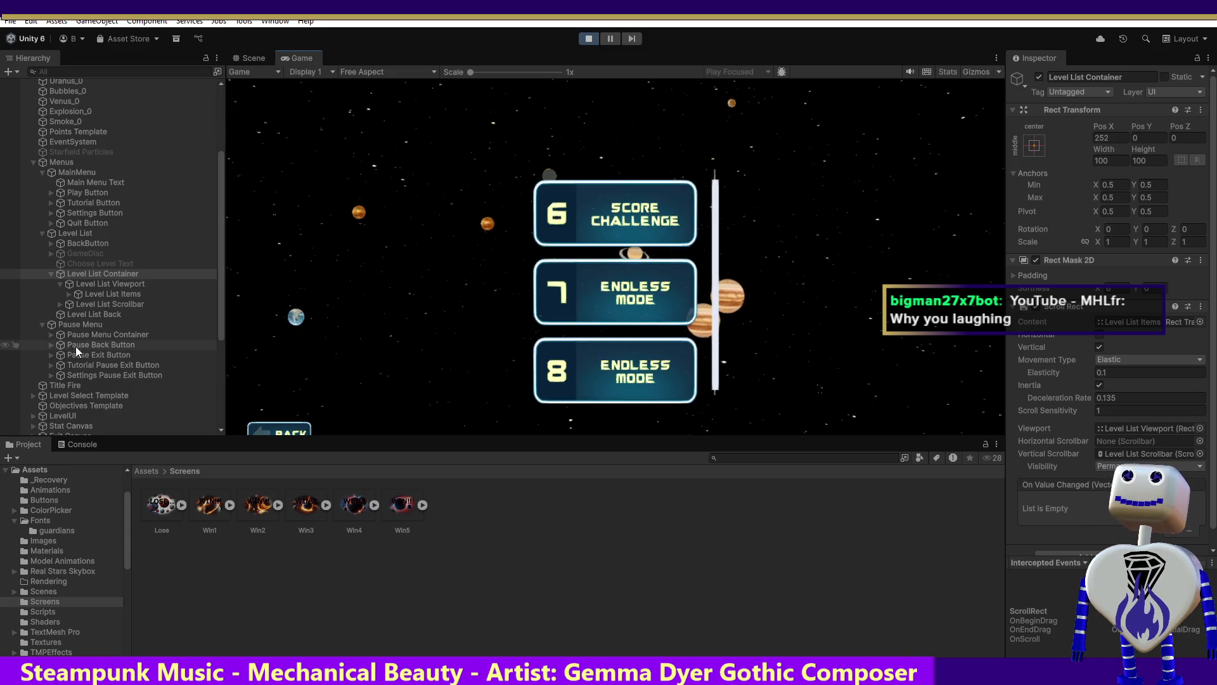
click(94, 311)
click(96, 312)
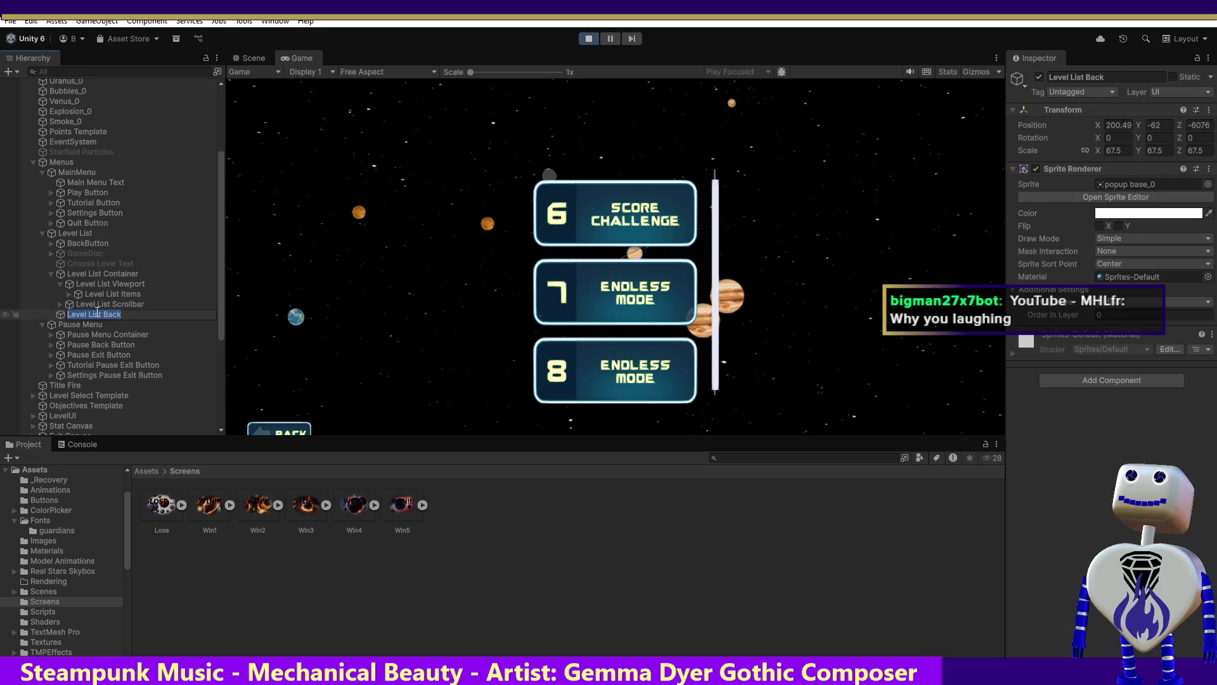
Expand Level List Container, drop Level List Back inside it, and review its Scroll Rect settings.
click(50, 273)
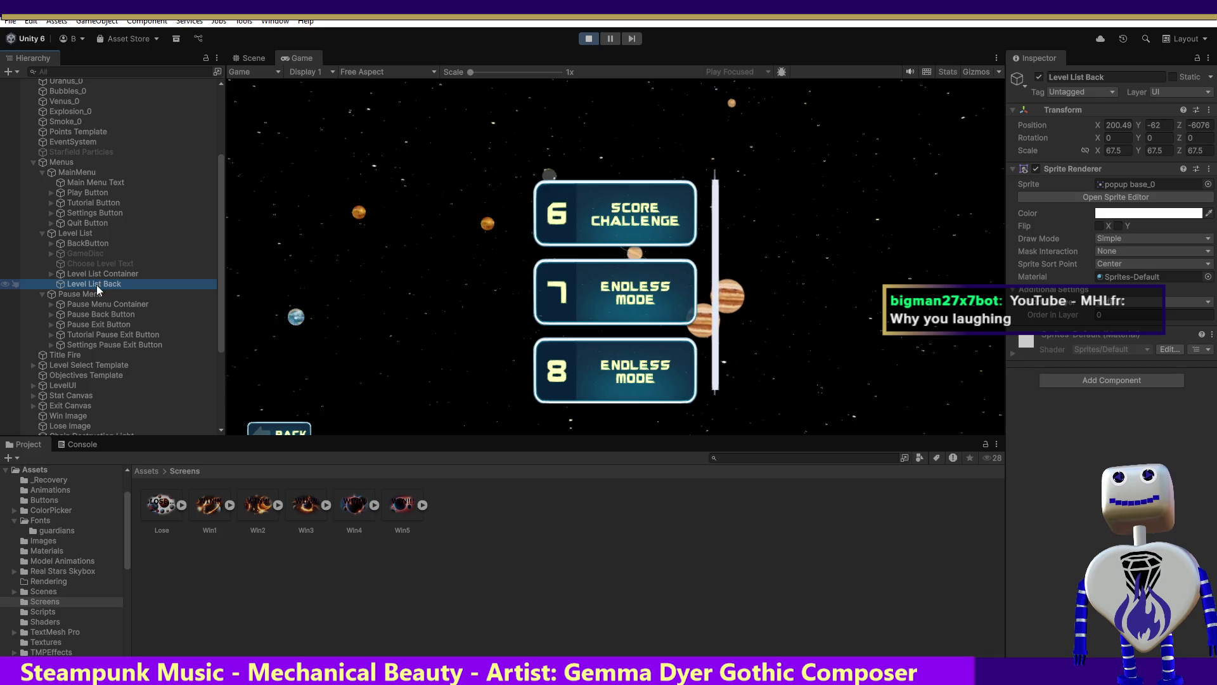
click(51, 274)
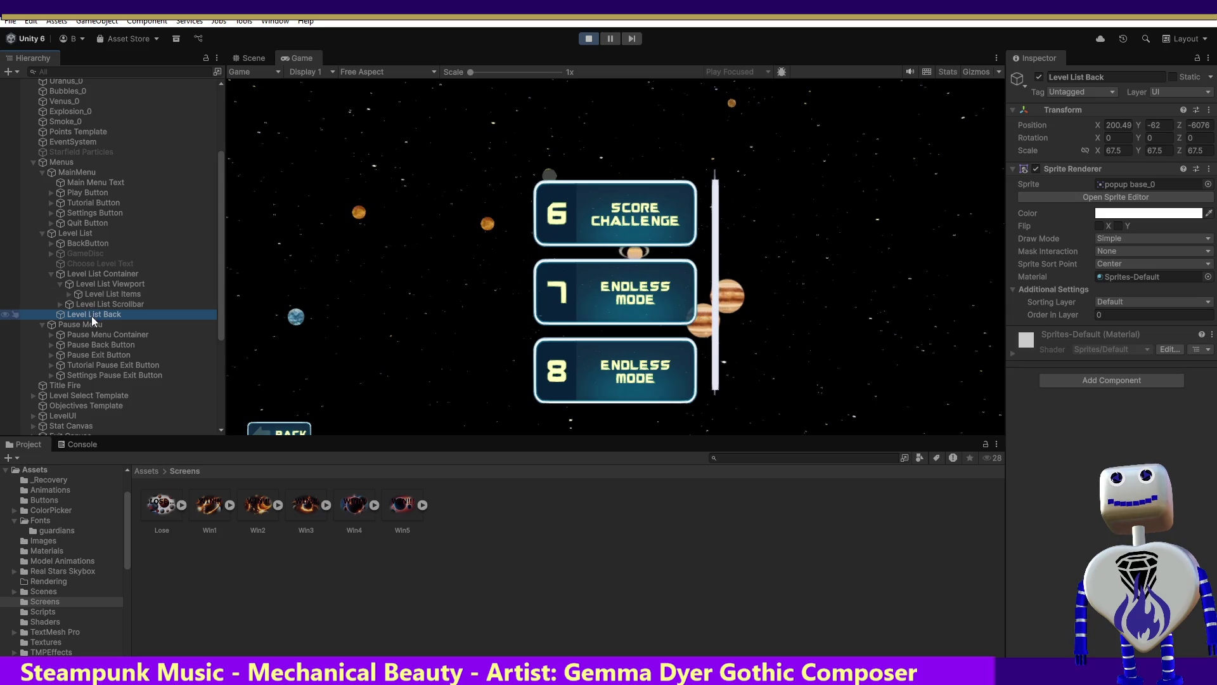
drag(92, 311, 93, 309)
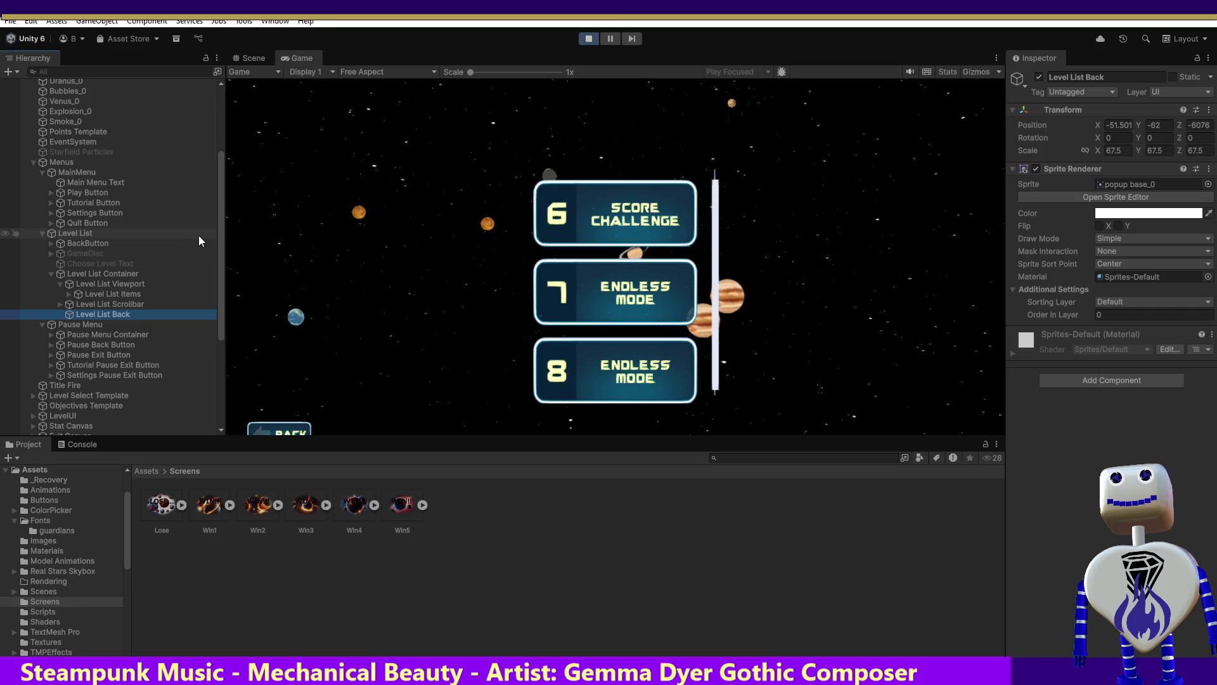
click(116, 273)
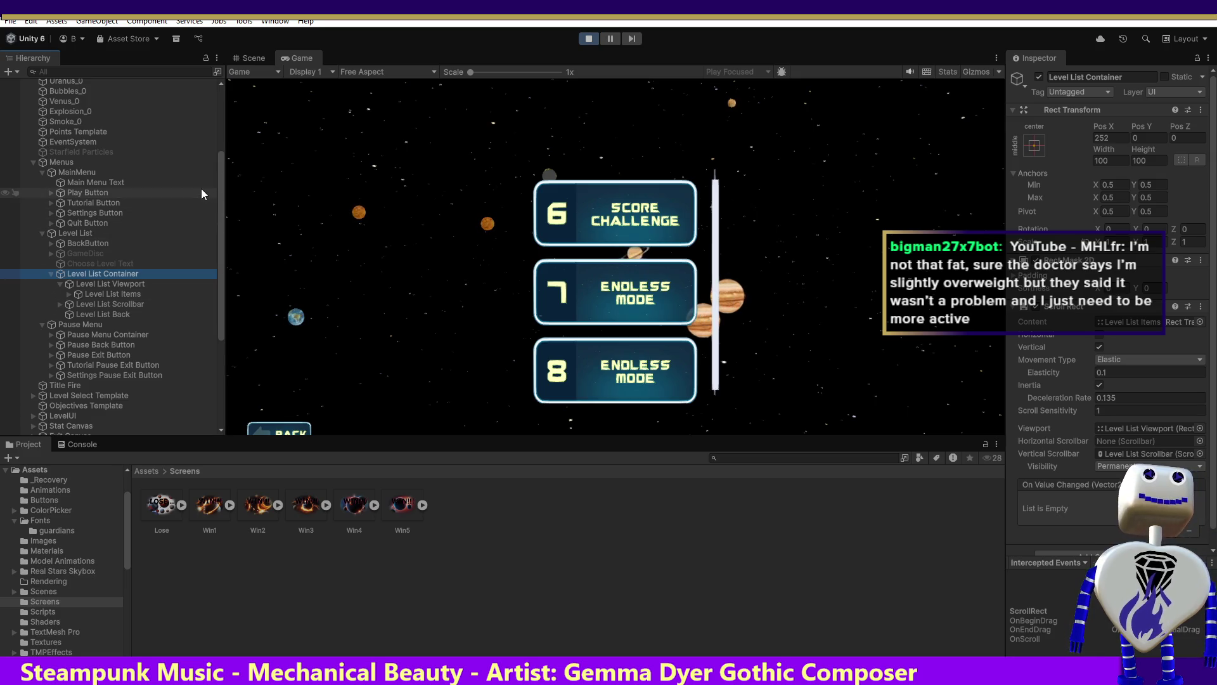
Inspect the viewport and items, expanding Level List Items to reveal LEVEL 1 to LEVEL 8.
click(101, 284)
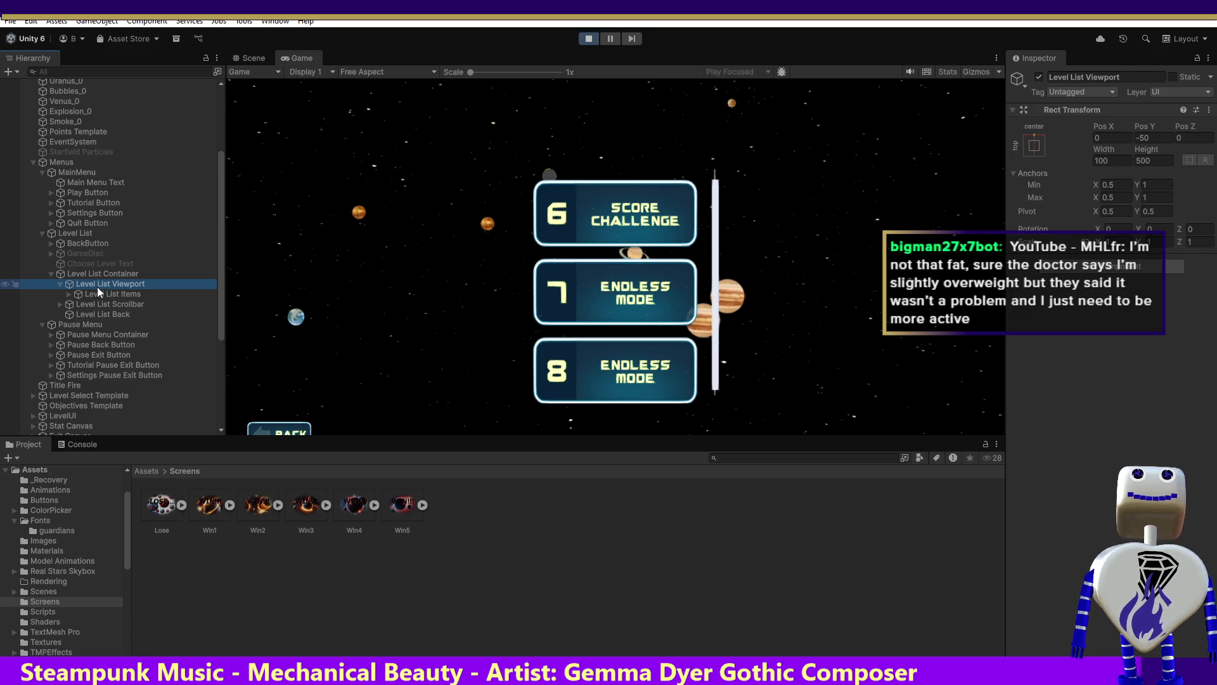
click(97, 295)
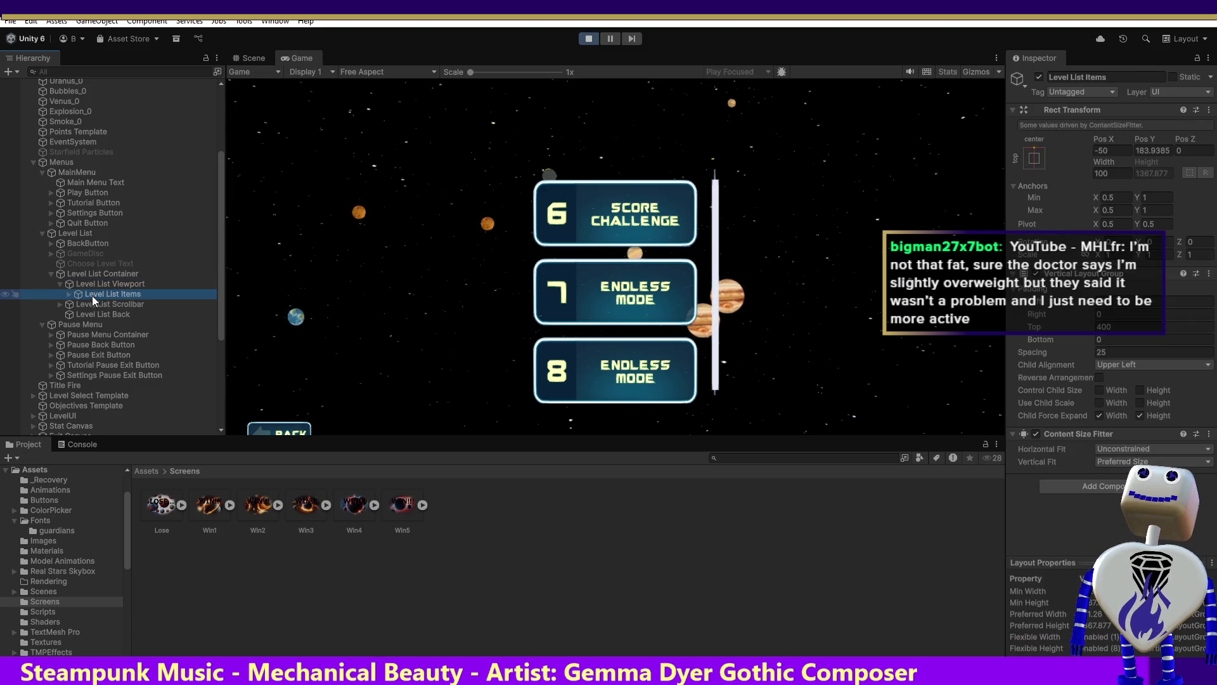
click(65, 296)
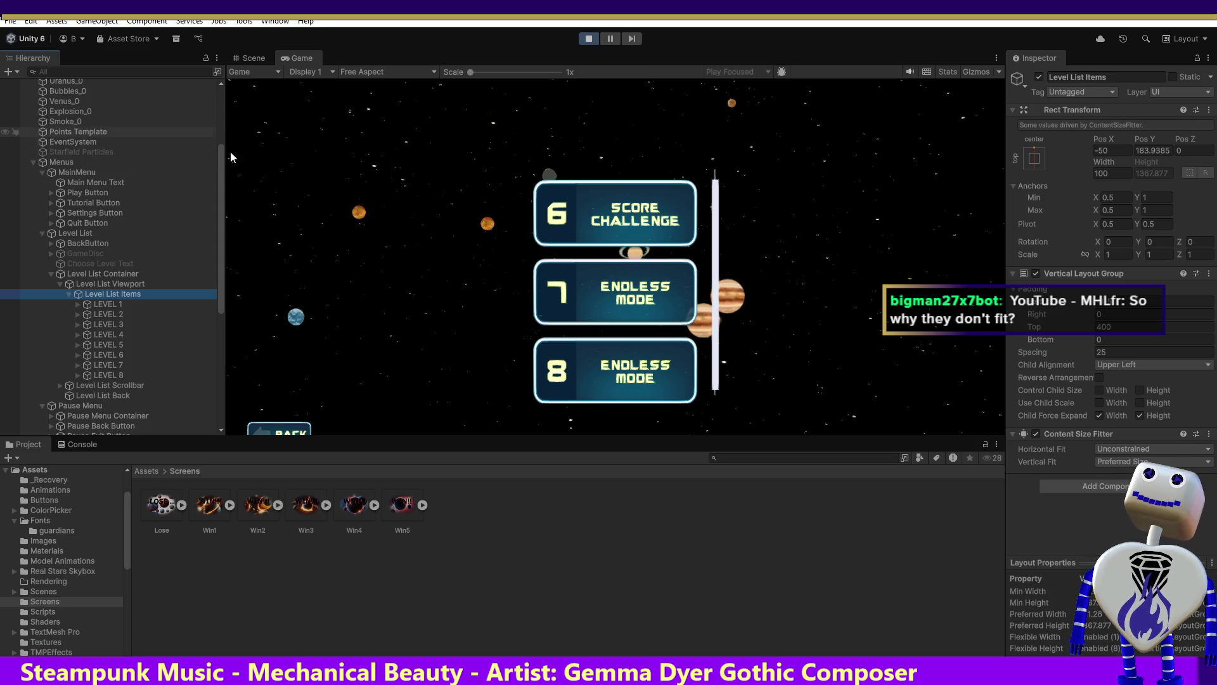
click(90, 286)
click(89, 273)
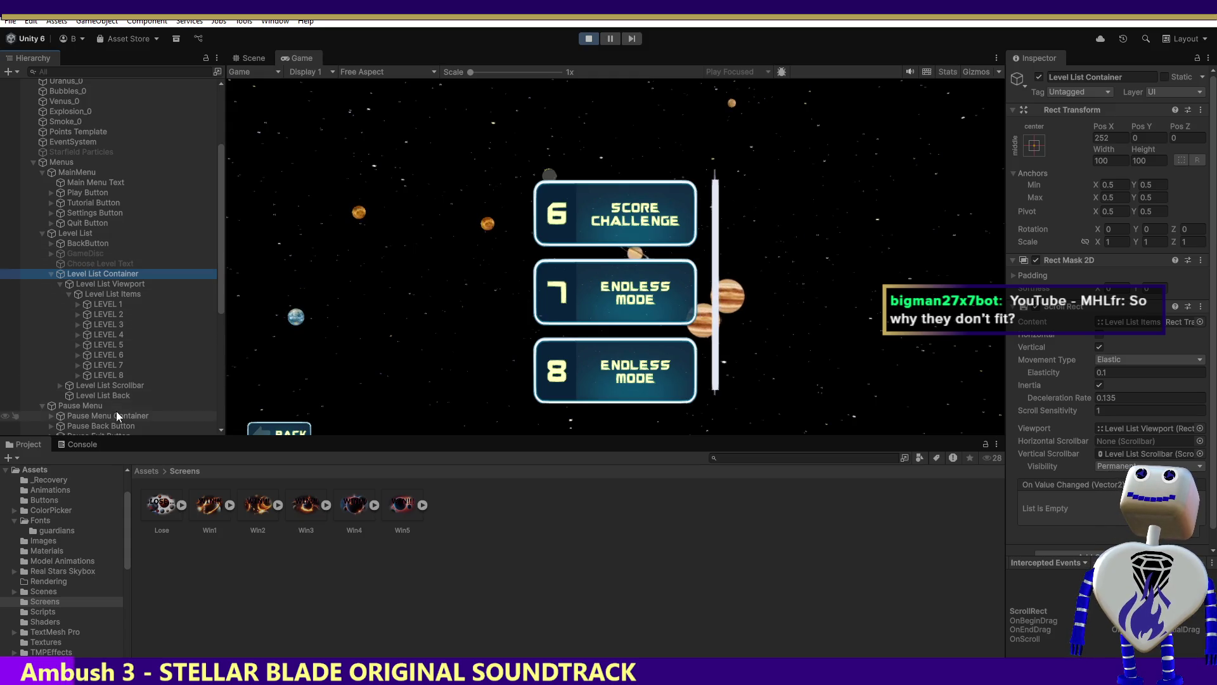
Expand Level List Scrollbar to show its Sliding Area, then review the scrollbar, items and container settings.
click(58, 384)
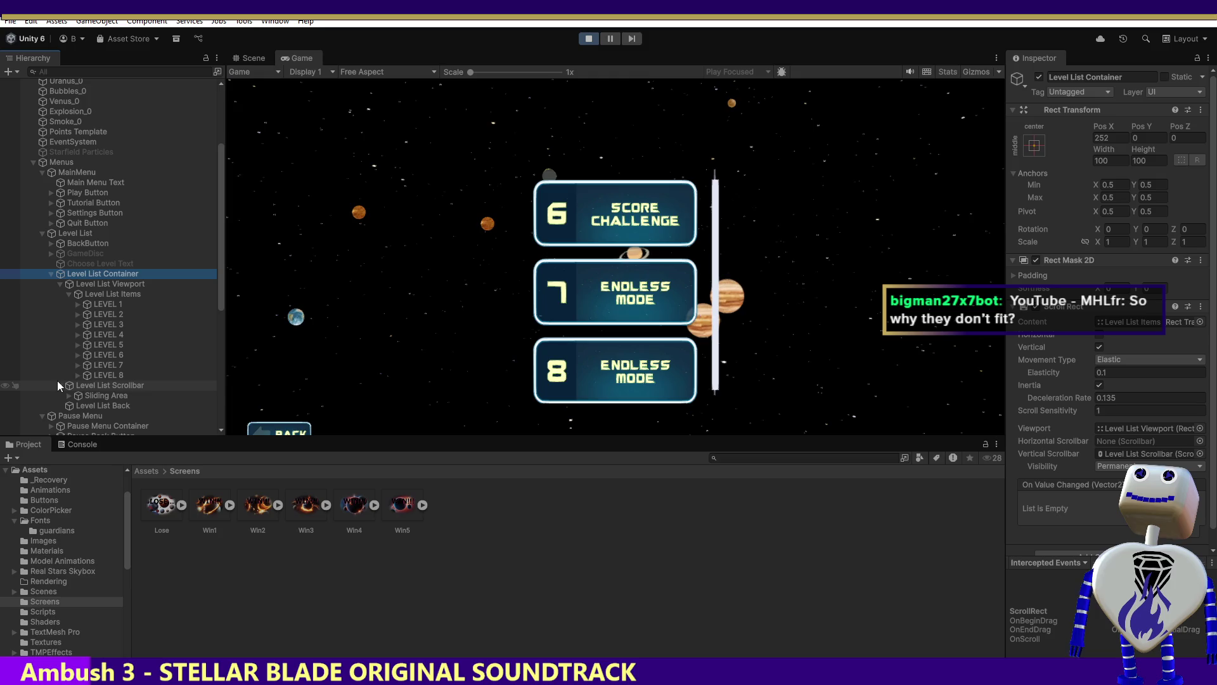
click(93, 393)
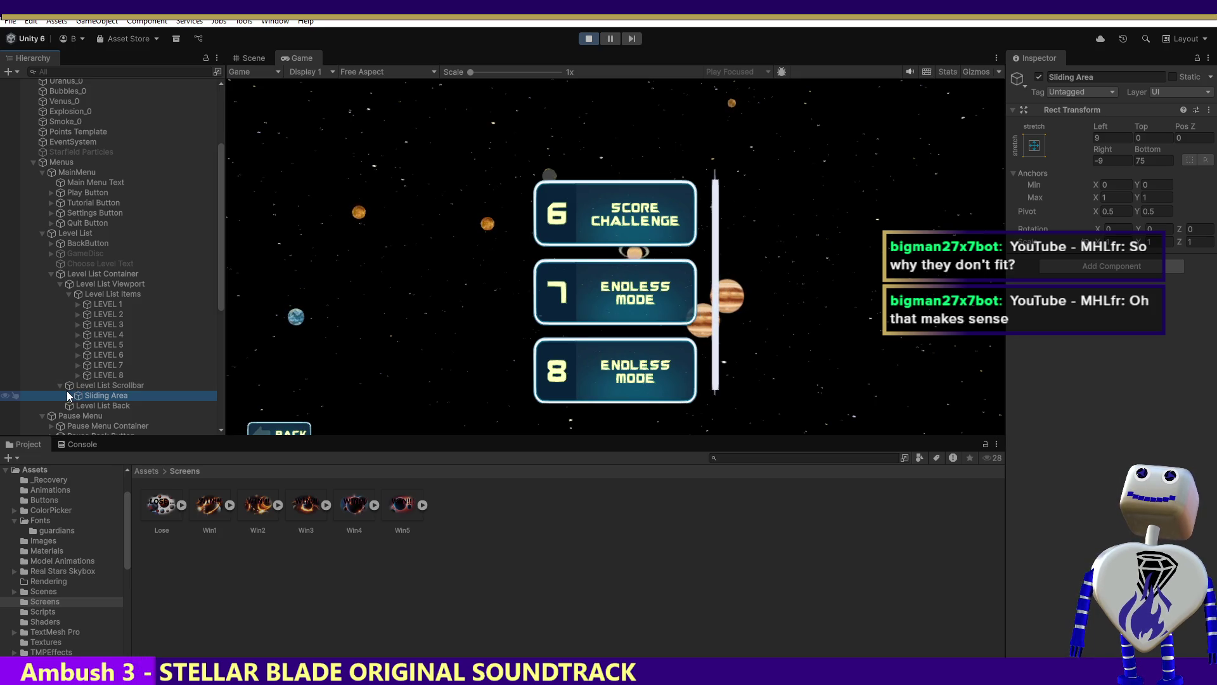
click(105, 385)
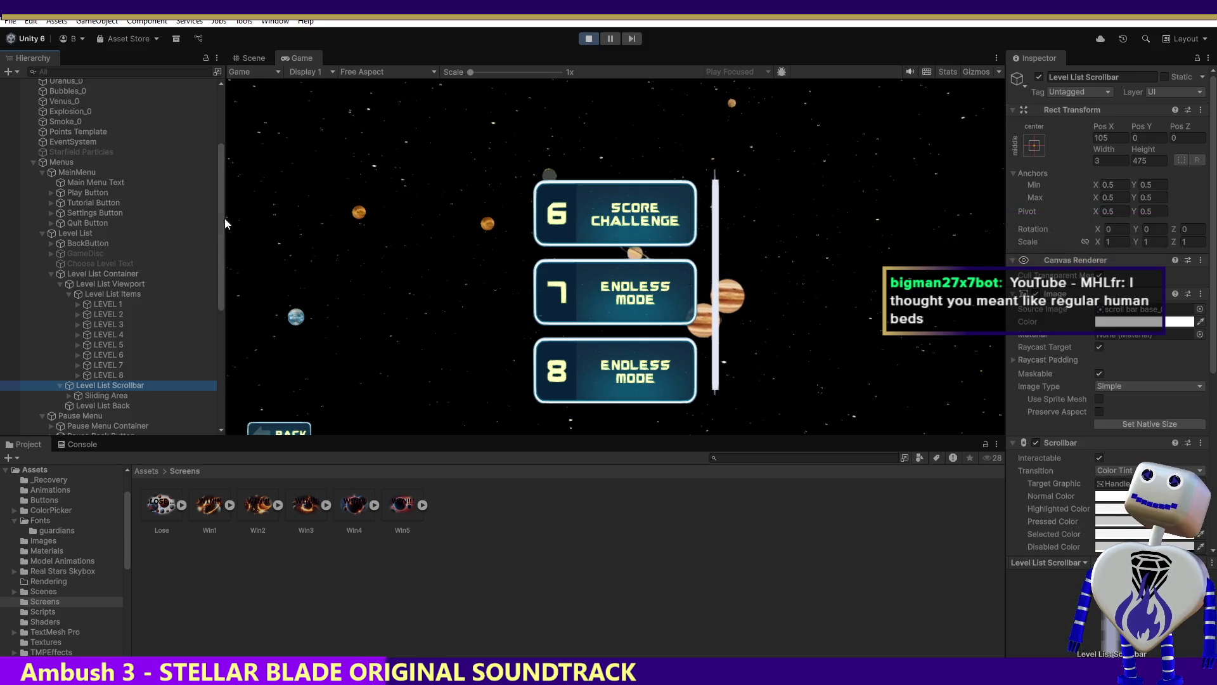
click(122, 294)
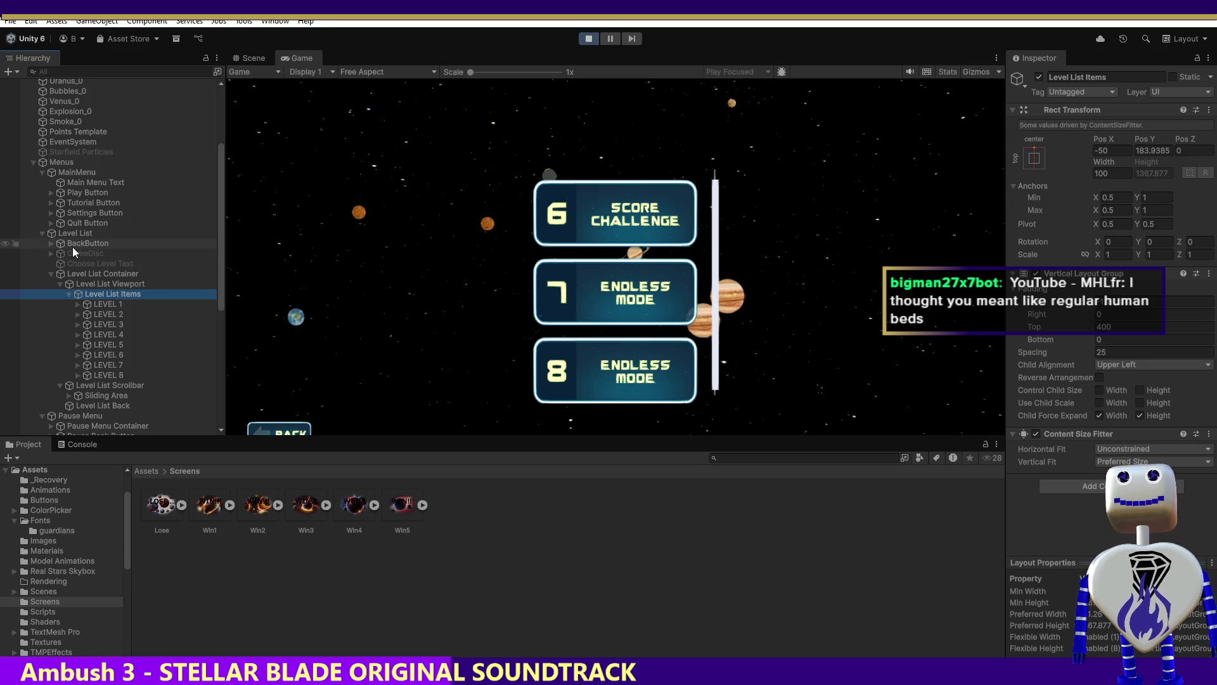
click(124, 274)
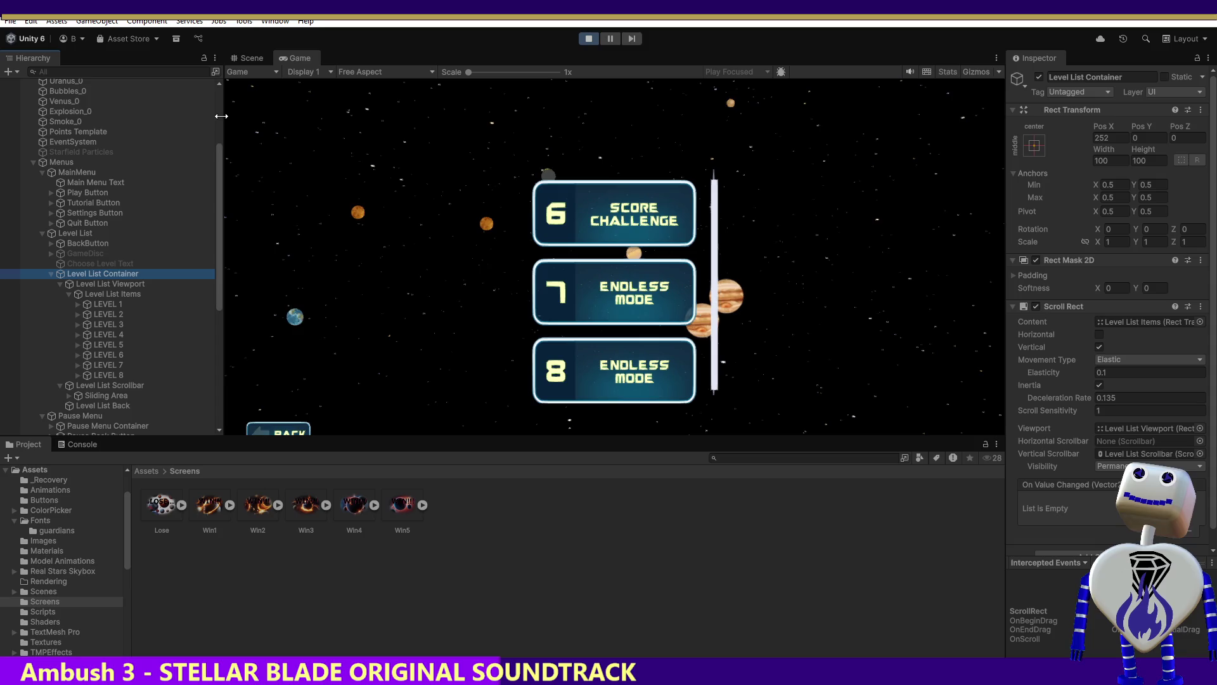
Widen the Game view panel, then stop and restart Play mode.
drag(222, 153, 209, 65)
mouse_move(204, 153)
mouse_down()
mouse_move(206, 78)
mouse_move(273, 156)
mouse_up()
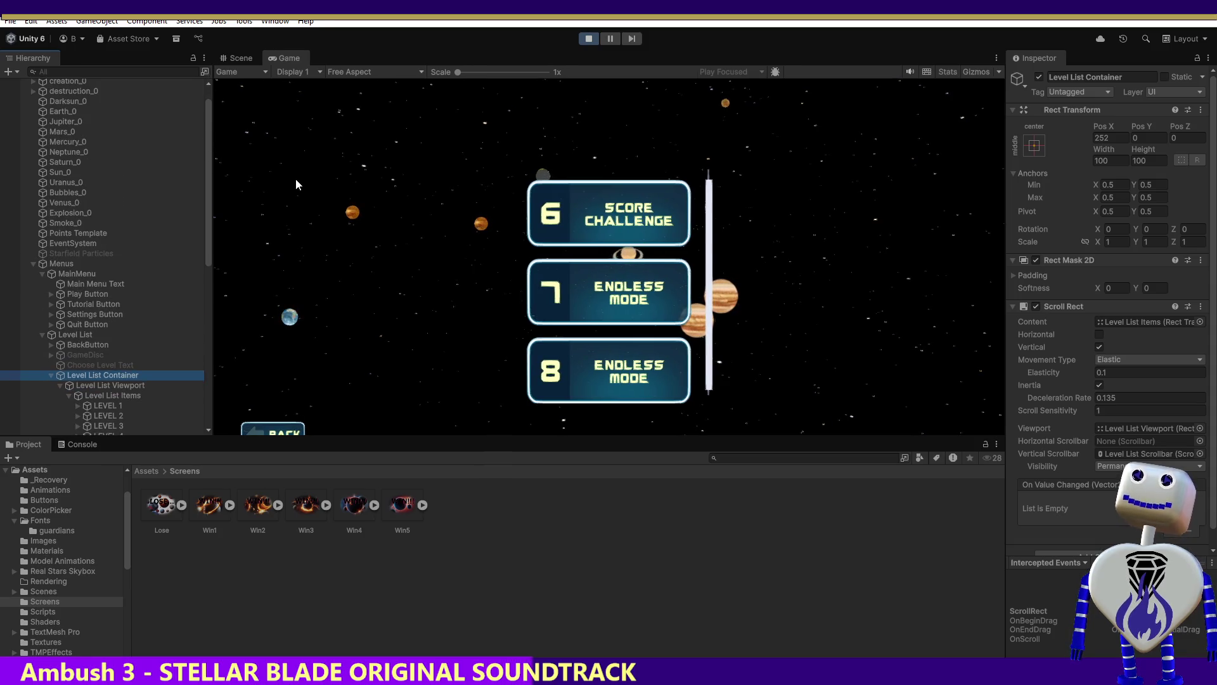
key(Down)
key(Down)
key(Down)
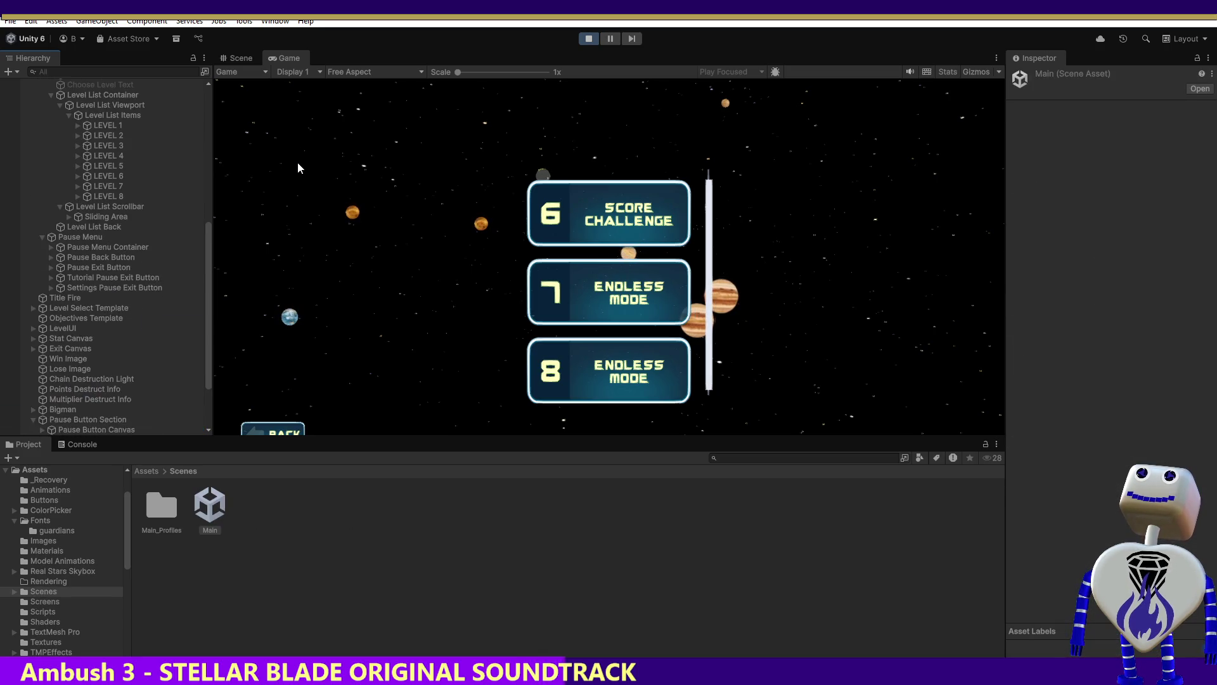
click(588, 39)
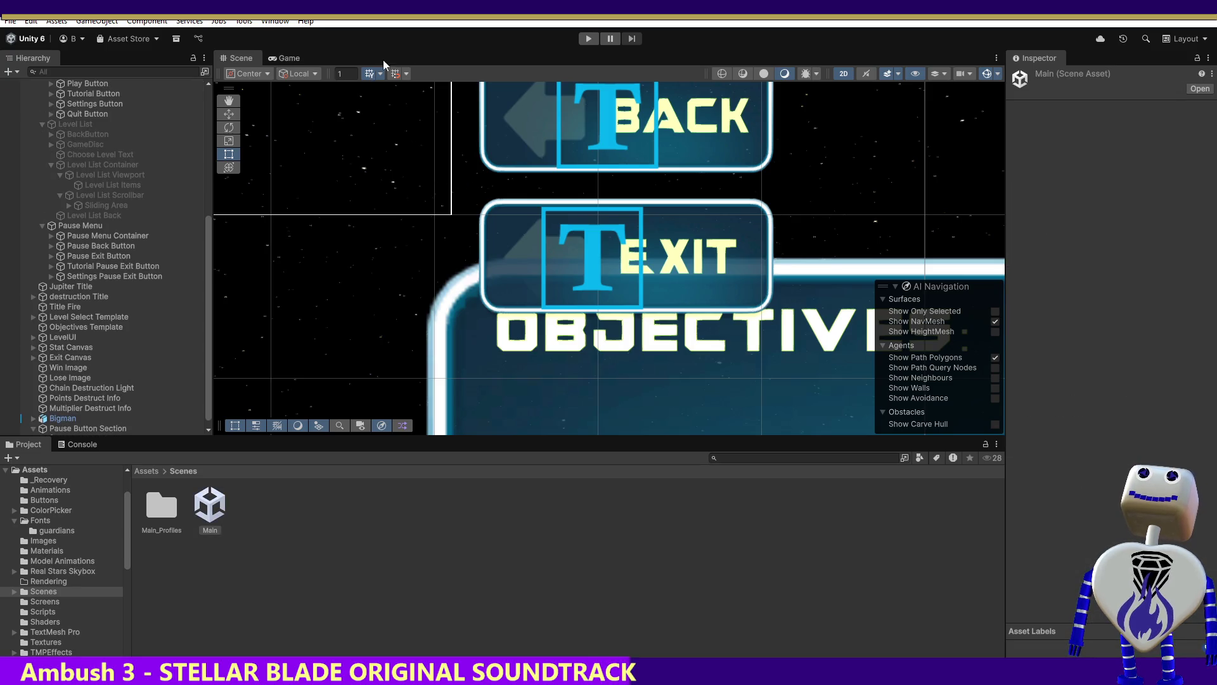
click(587, 38)
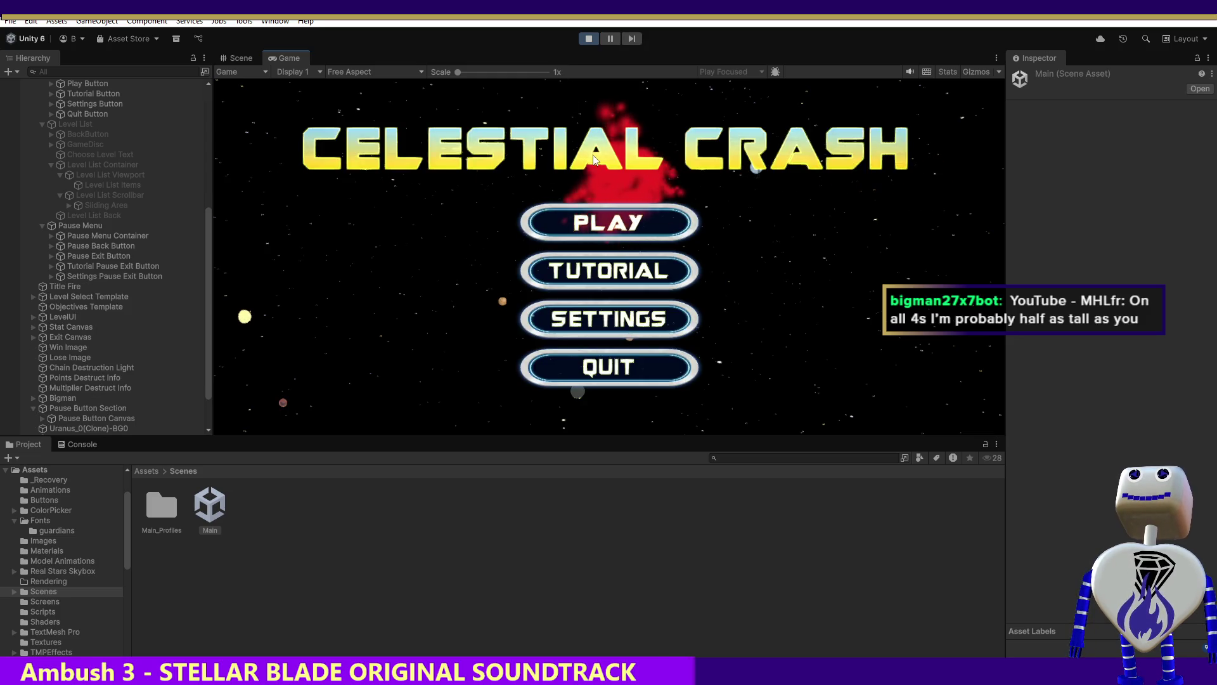
click(611, 206)
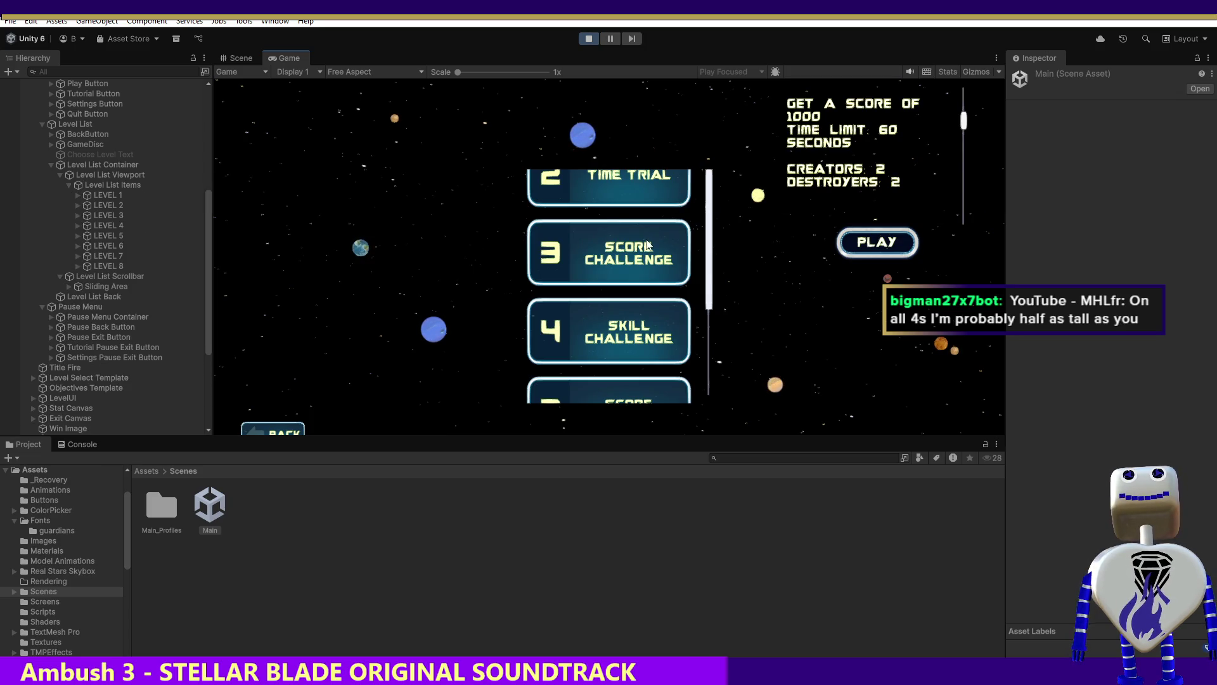
click(640, 258)
click(618, 355)
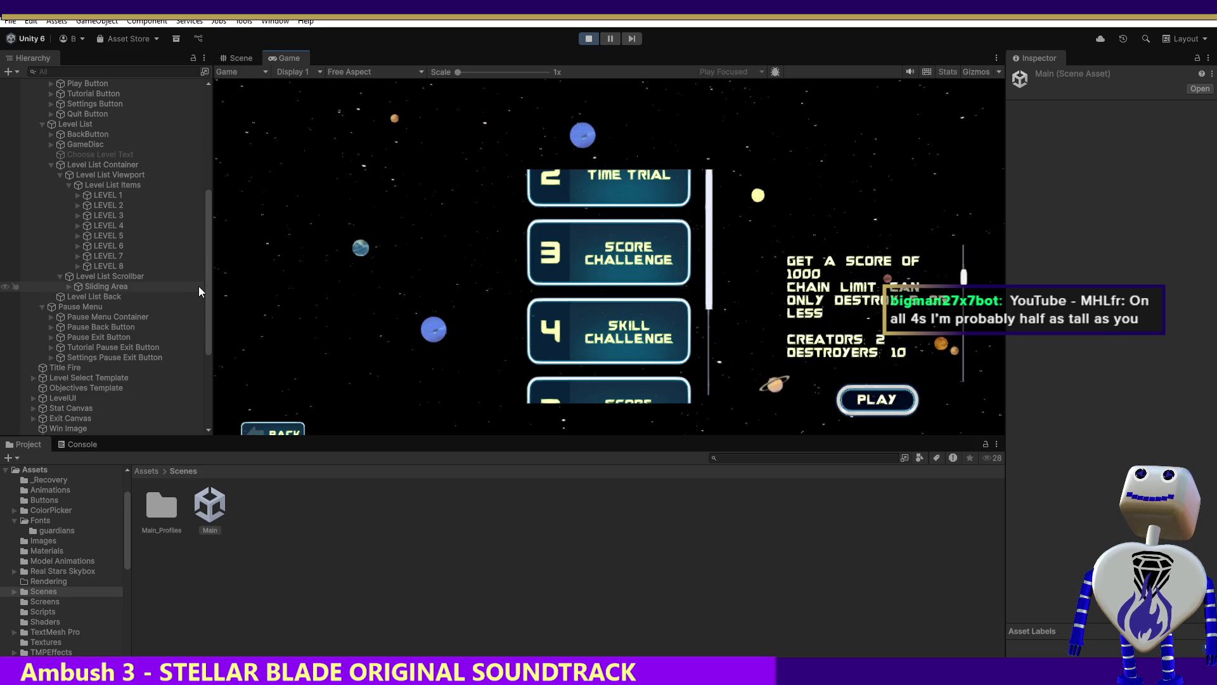
key(ctrl+p)
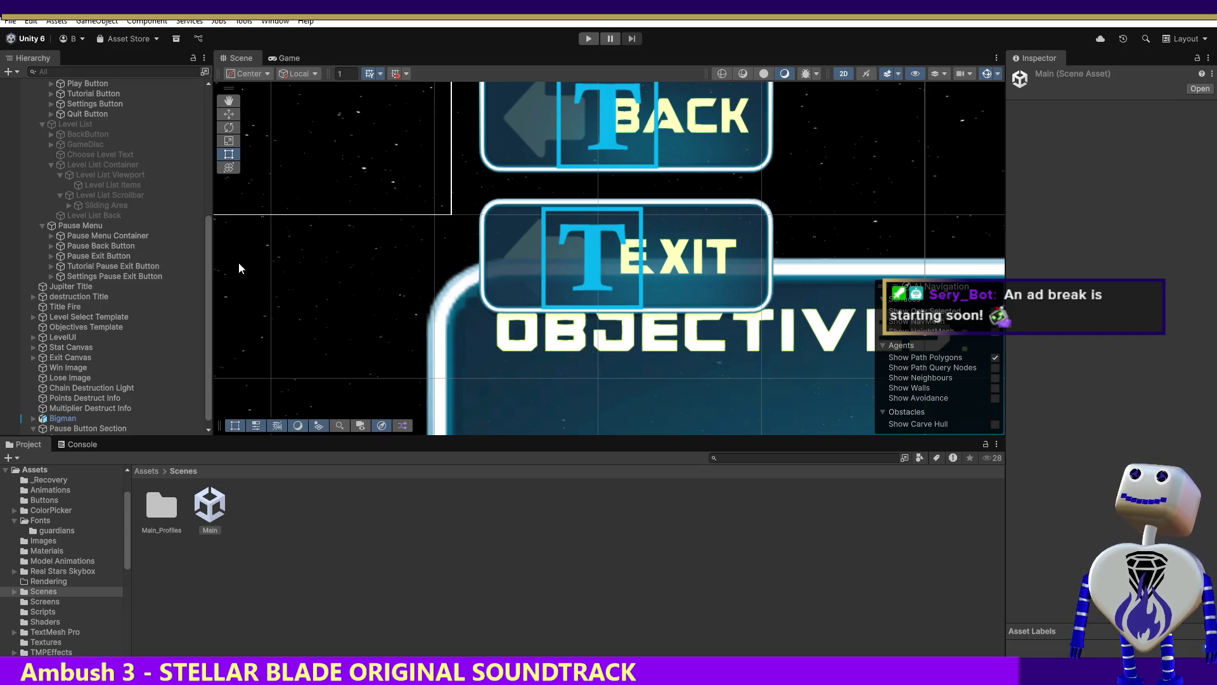
Frame Pause Exit Button, scroll to its On Click list, and jump to the referenced Level List Items.
double_click(113, 257)
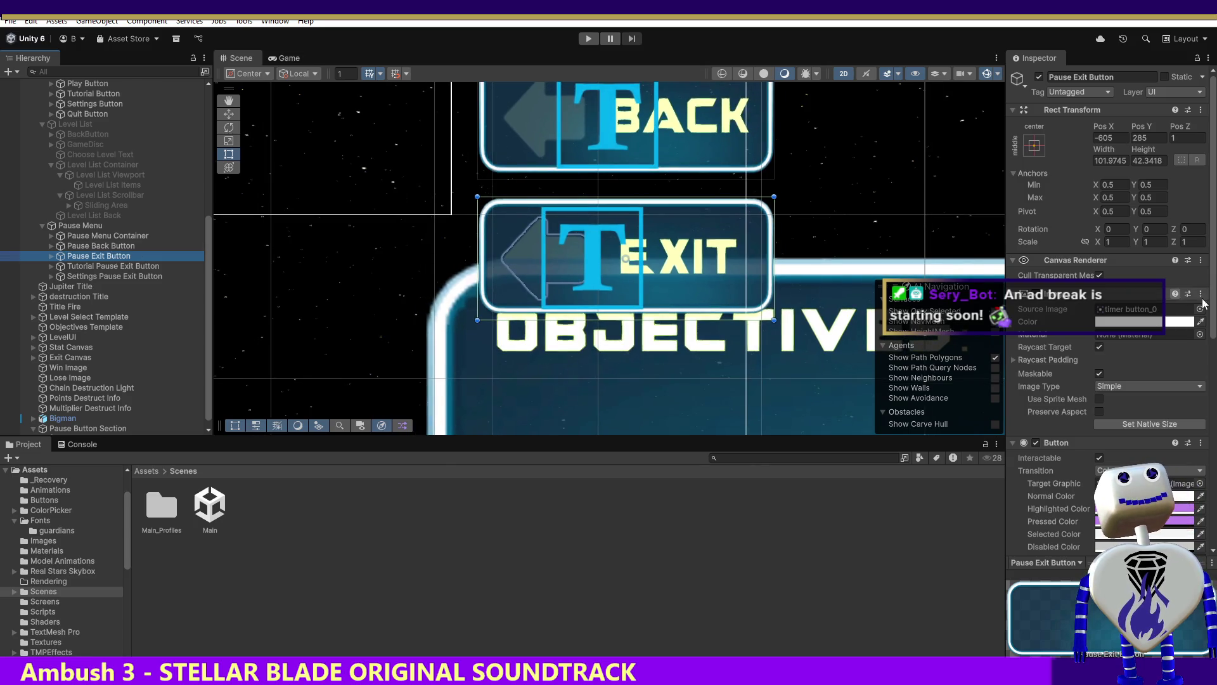
drag(1213, 266, 1212, 395)
scroll(1040, 392, down, 5)
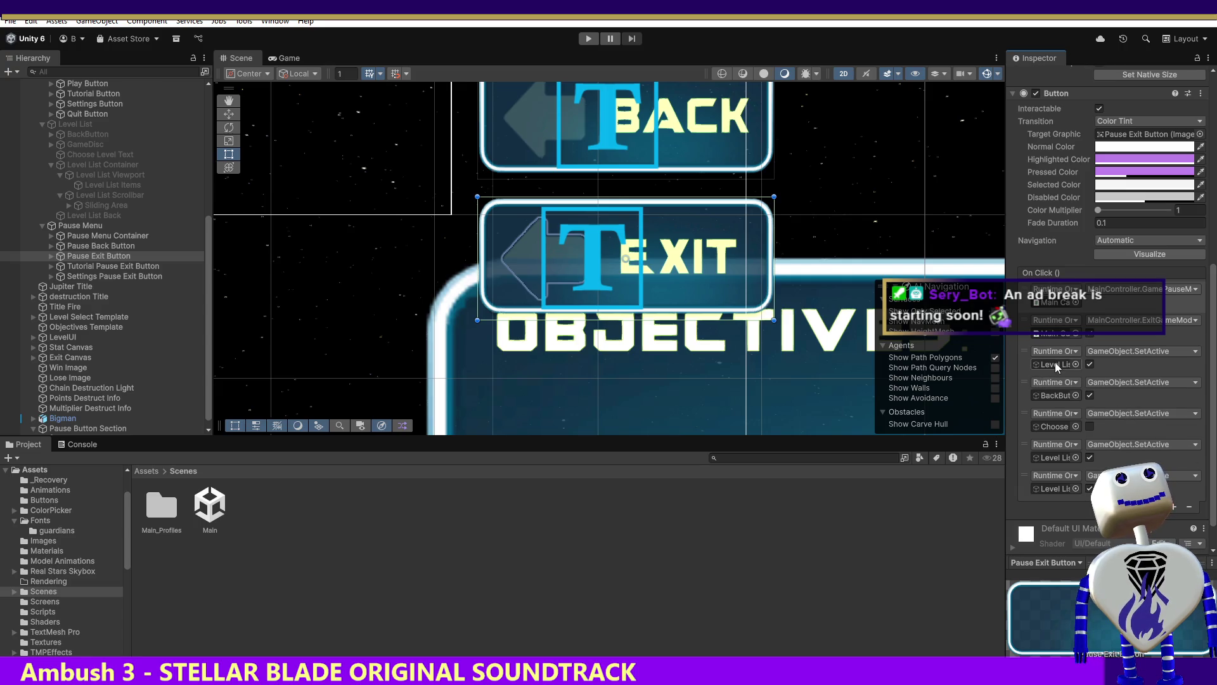
double_click(1057, 364)
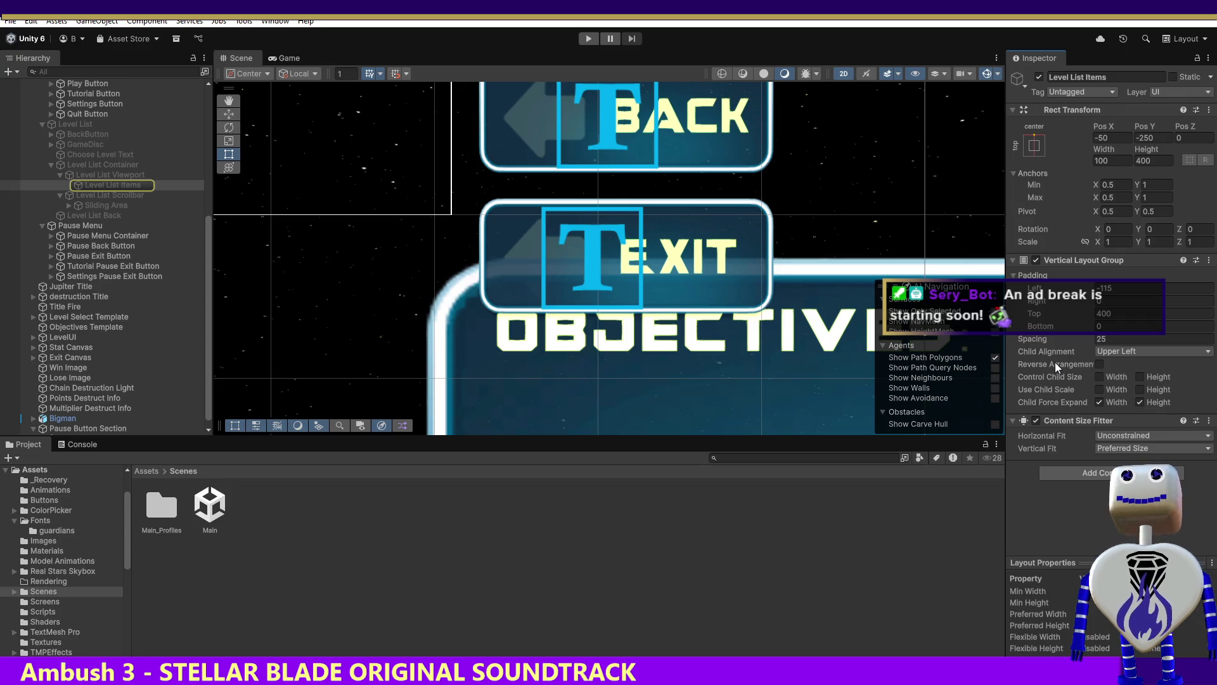
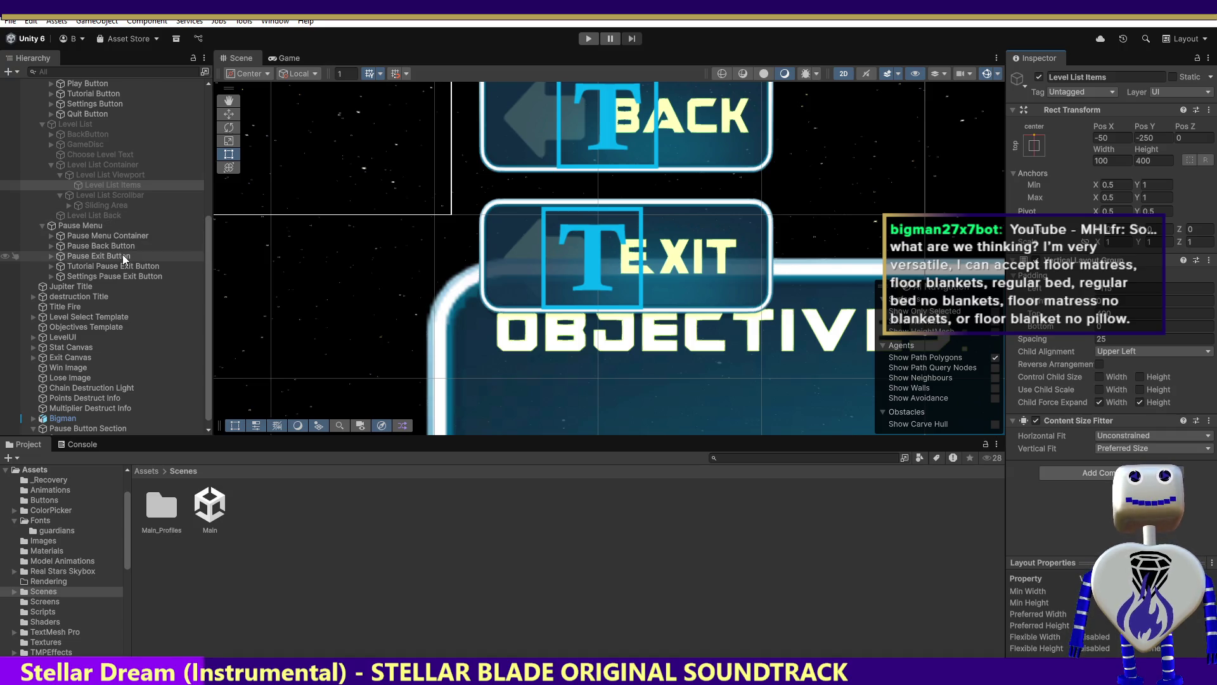
Enter play mode, add an Image component to Level List Back, and show the root Assets folder.
key(ctrl+p)
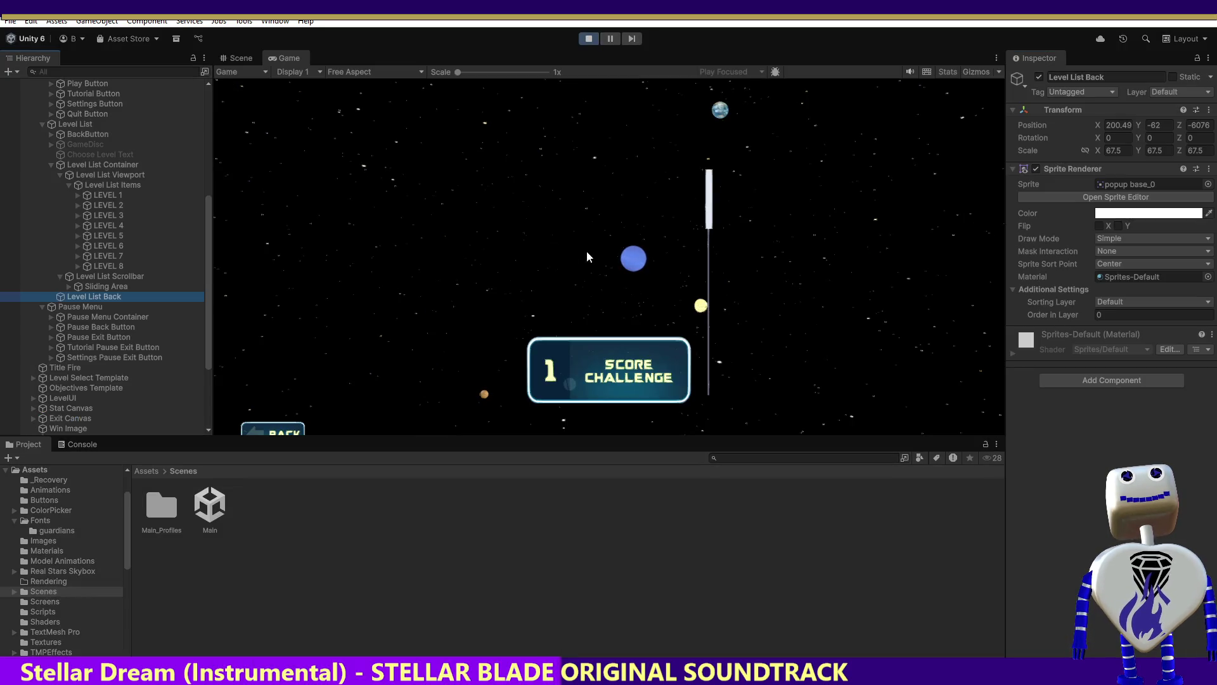
drag(210, 239, 216, 96)
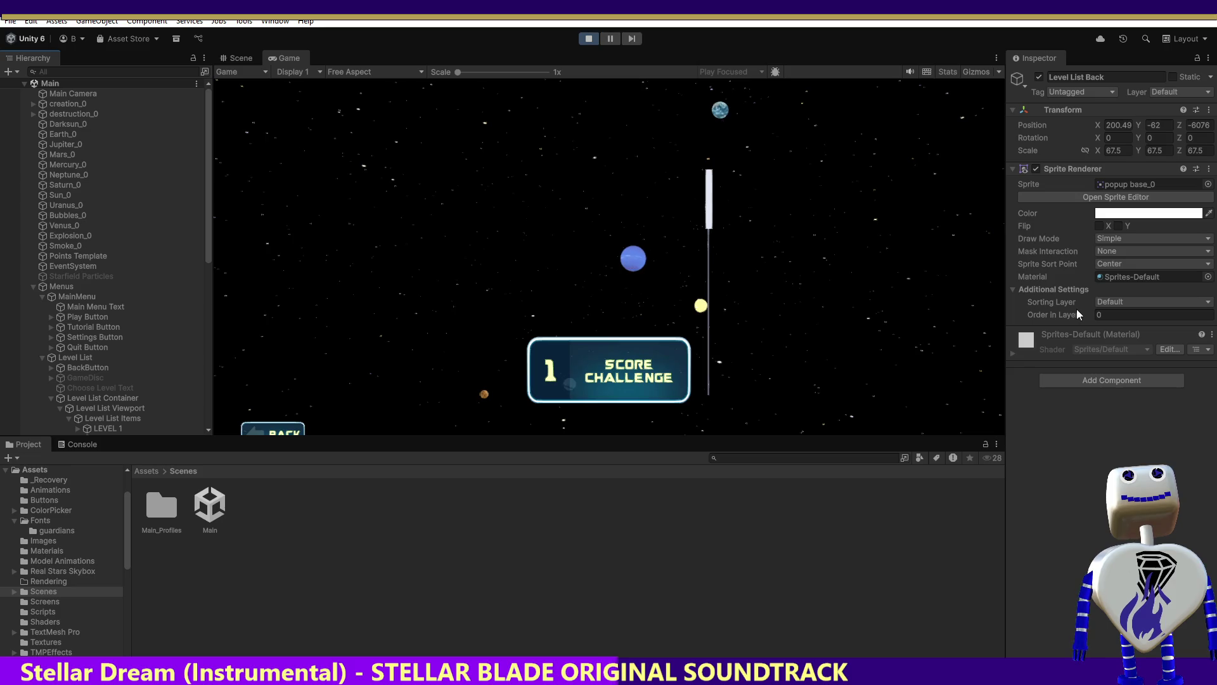
click(1086, 376)
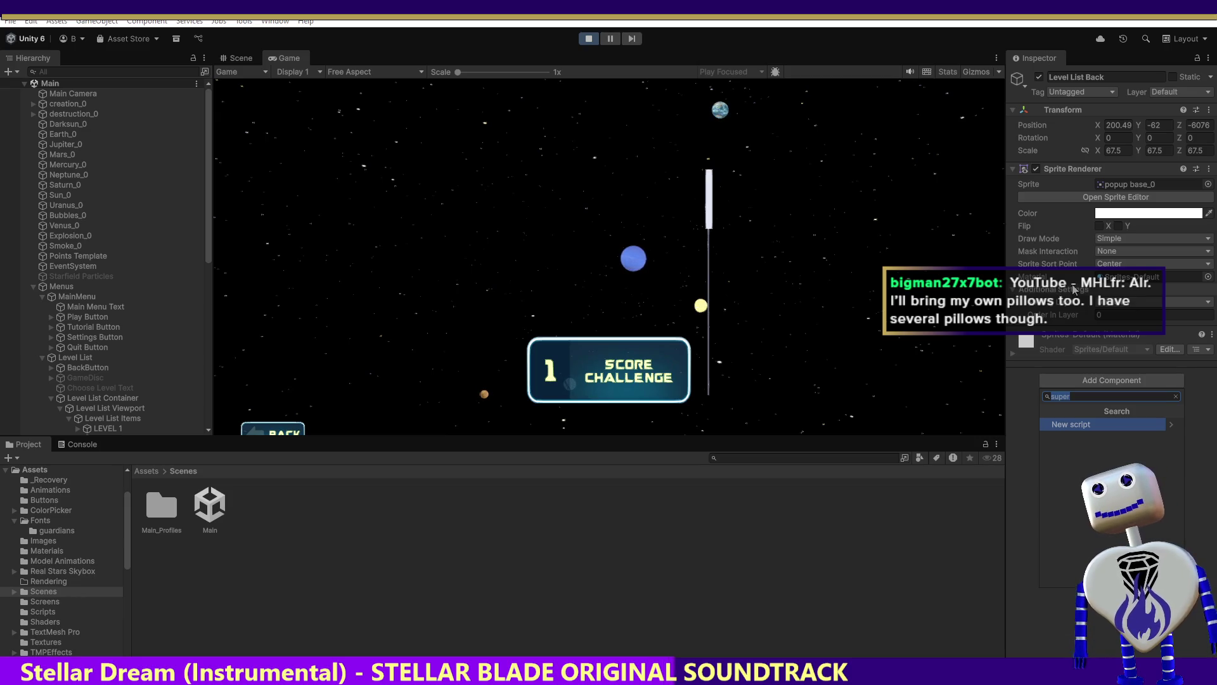
text(ima)
click(1175, 425)
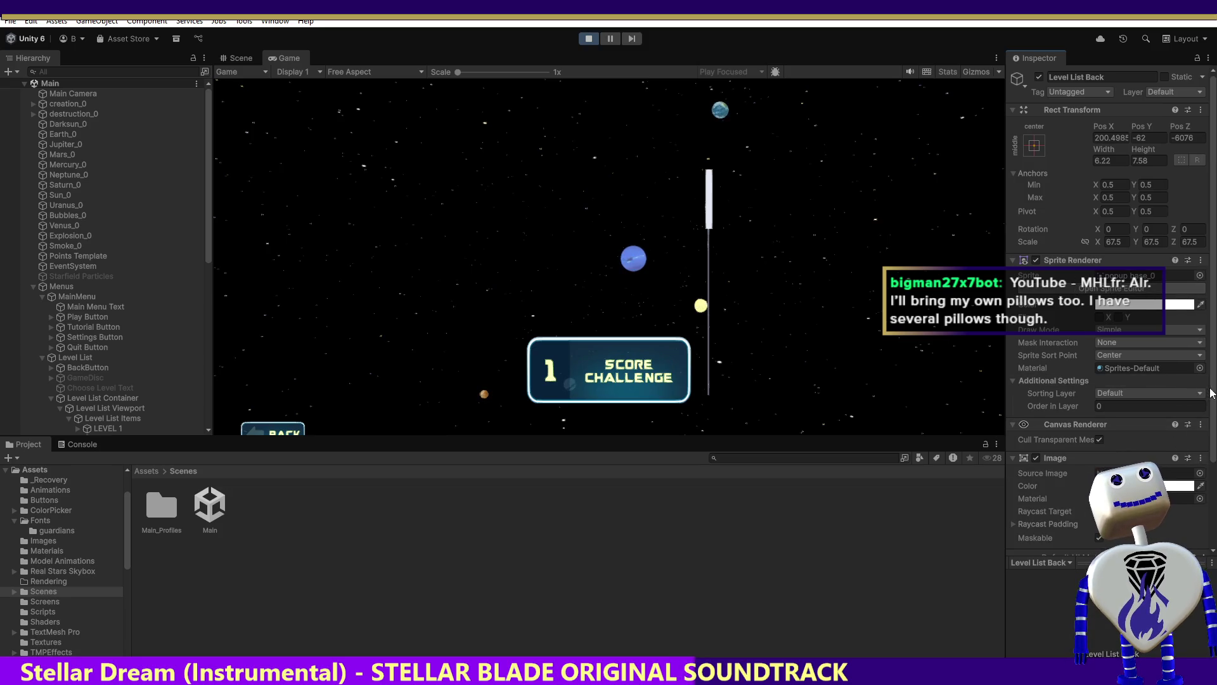
scroll(1176, 426, down, 3)
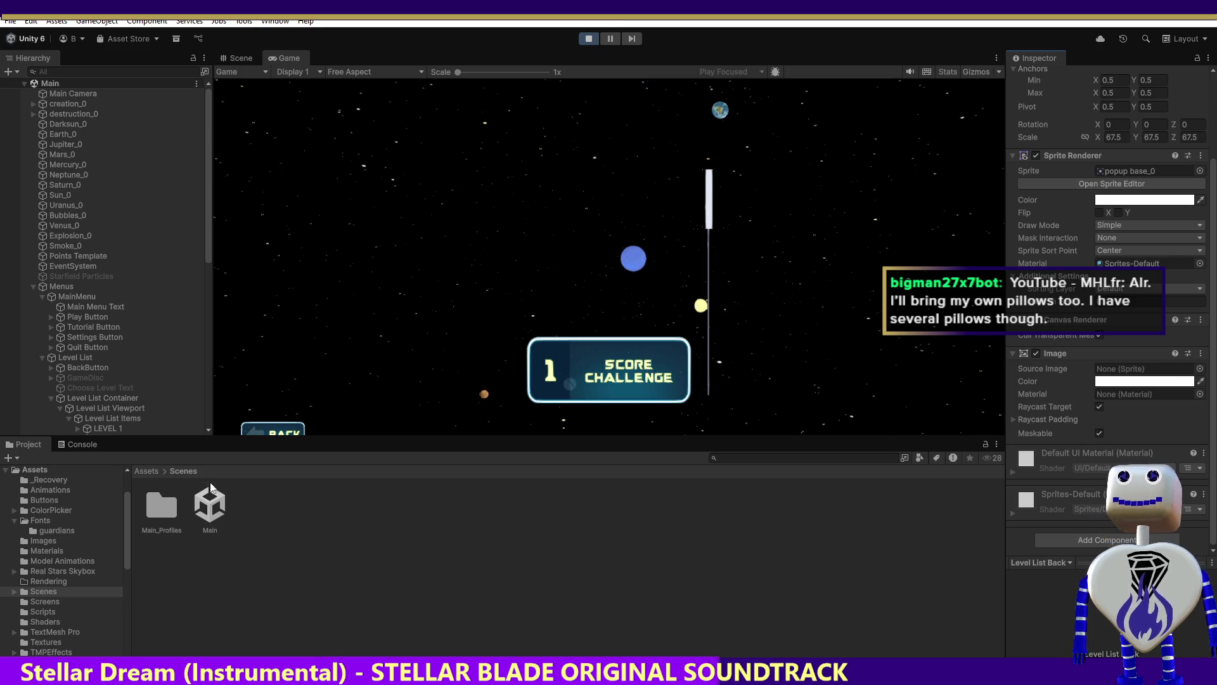
click(149, 470)
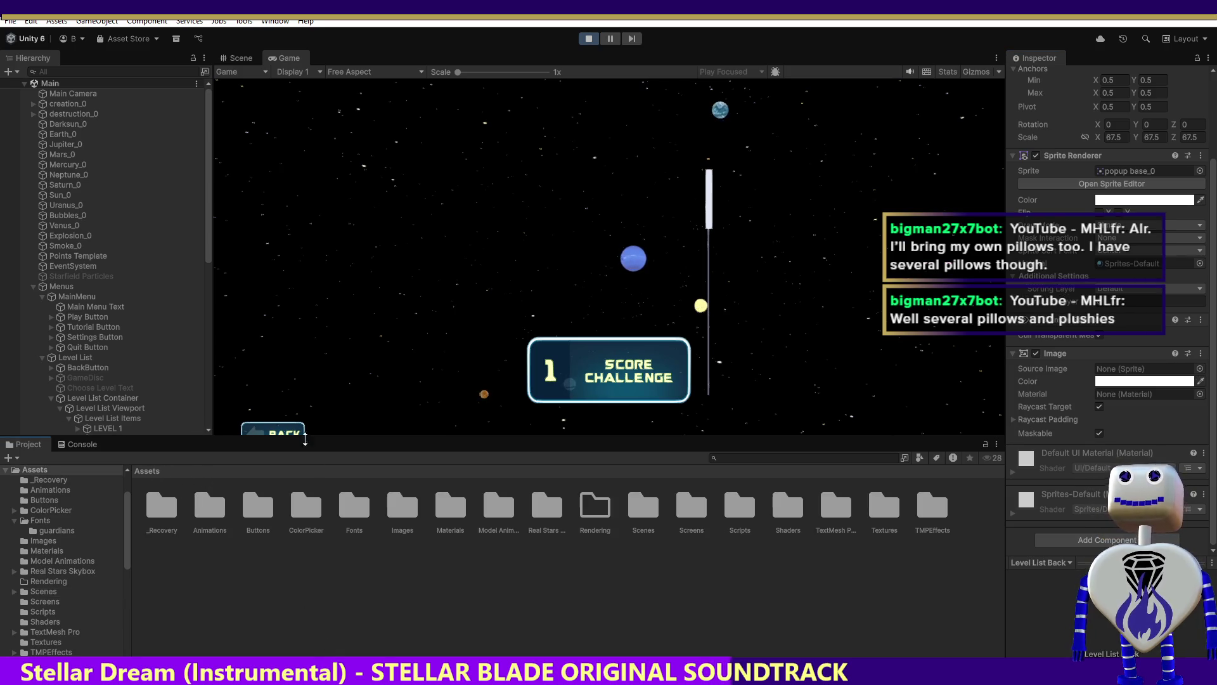
Open the Images folder and inspect the button and popup base sprites.
double_click(399, 513)
click(399, 512)
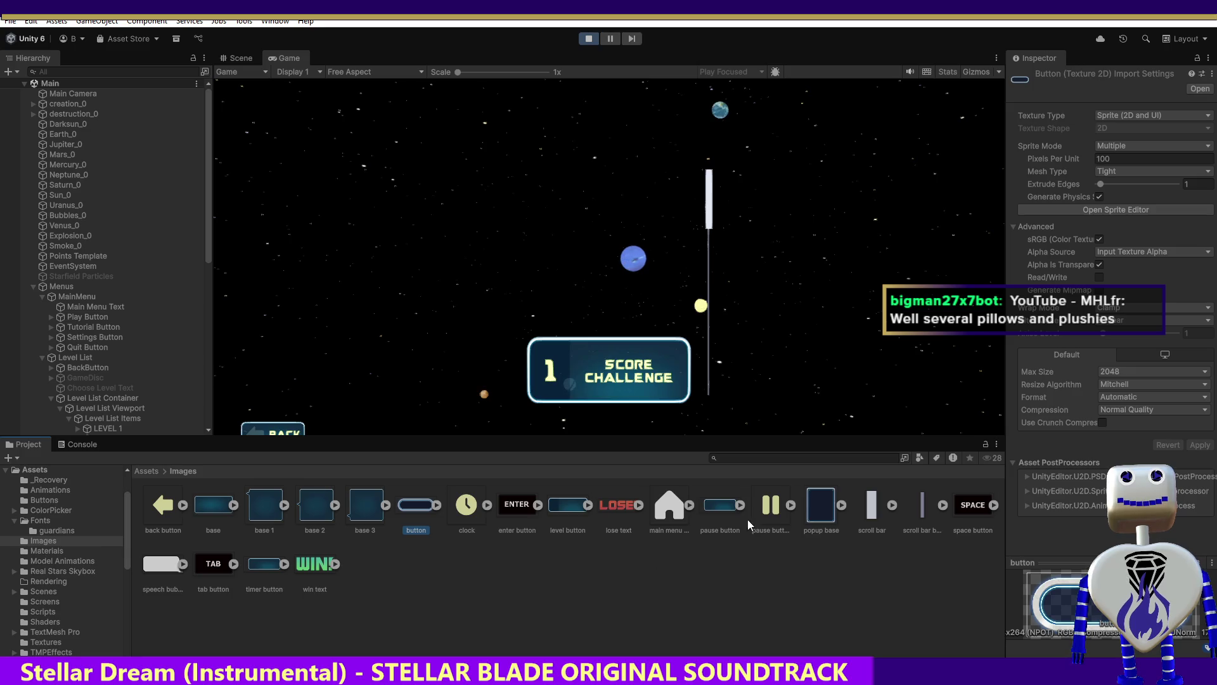
click(820, 508)
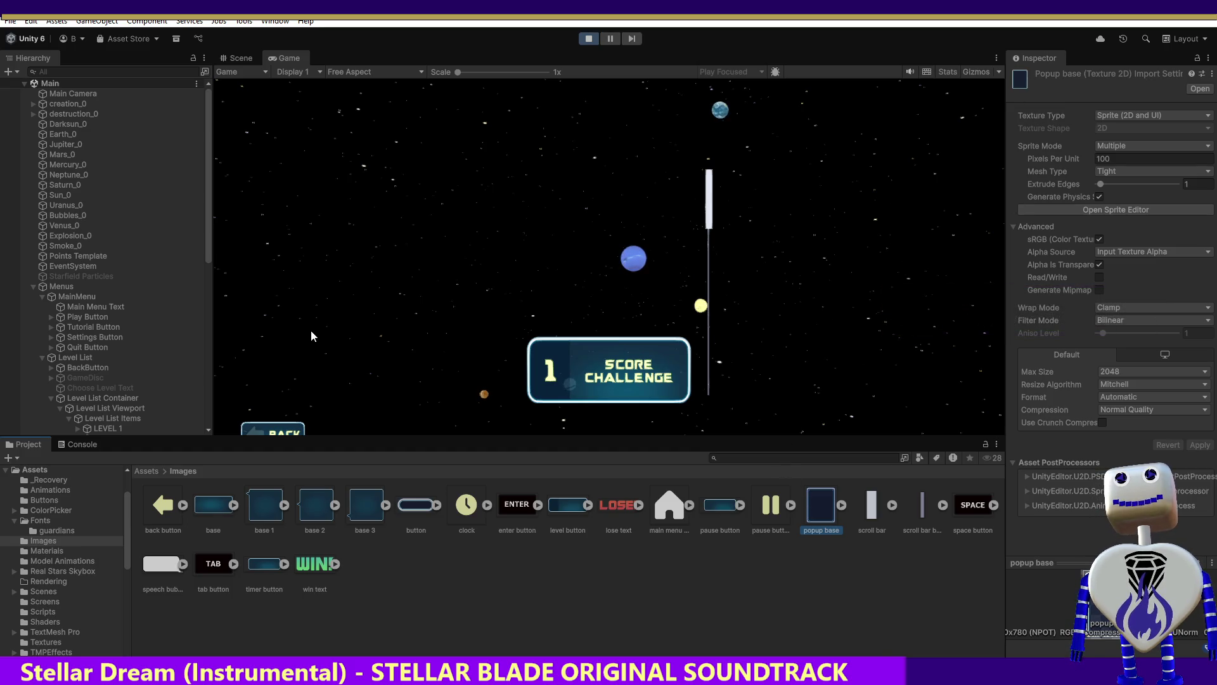
scroll(201, 238, down, 5)
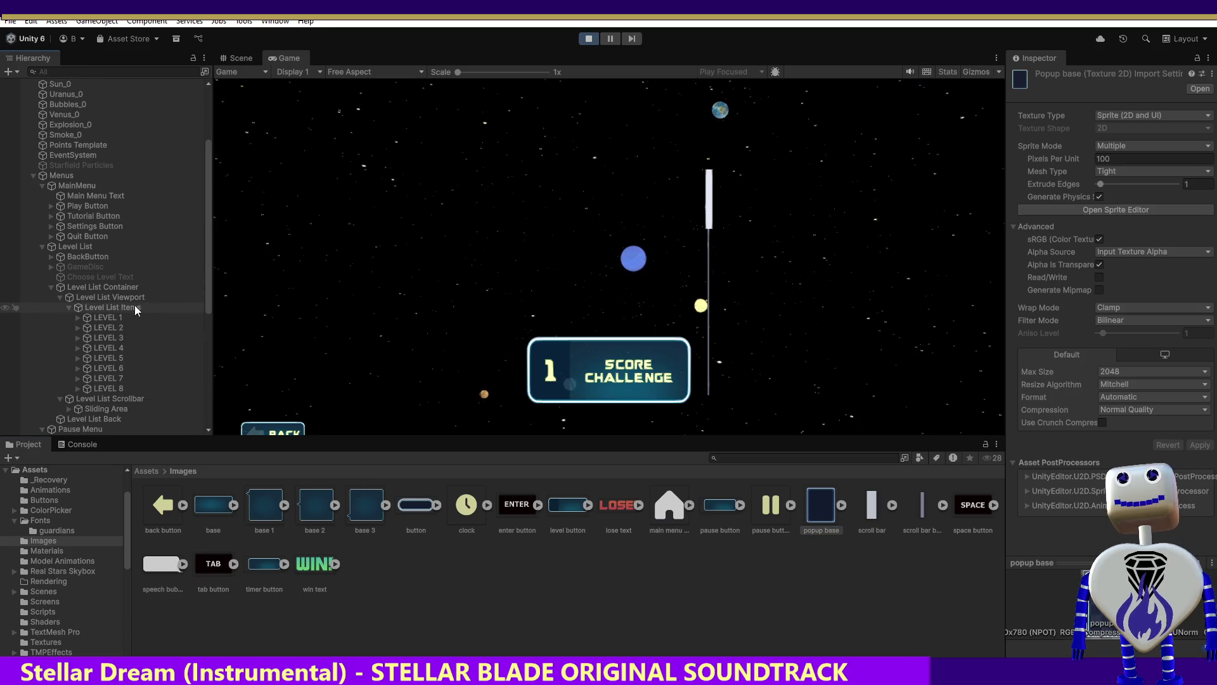
Inspect Level List Scrollbar, then select Level List Back and open its sprite picker.
click(109, 397)
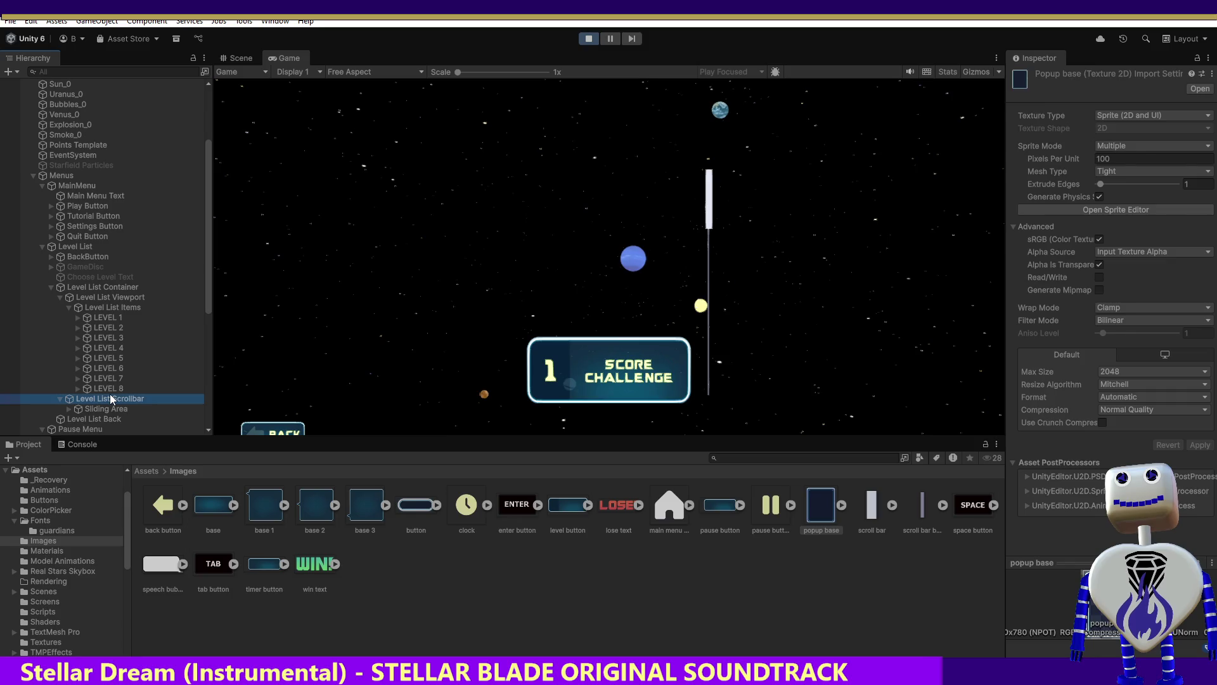
click(109, 393)
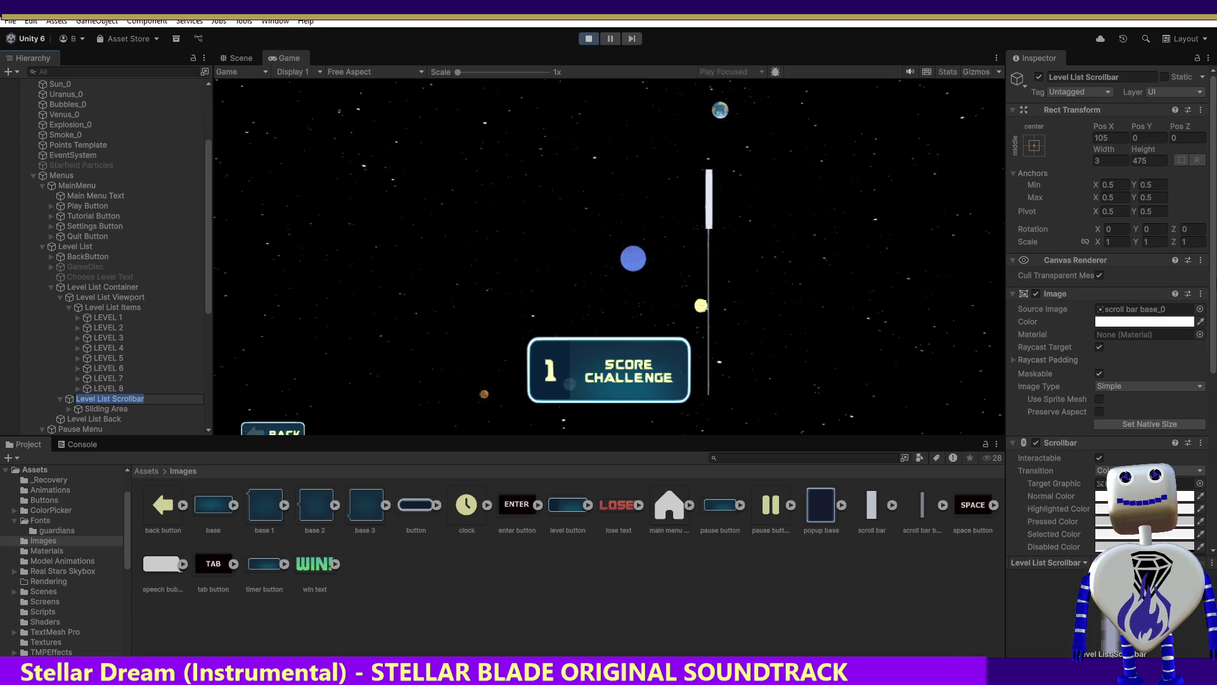
key(Return)
scroll(1109, 317, down, 3)
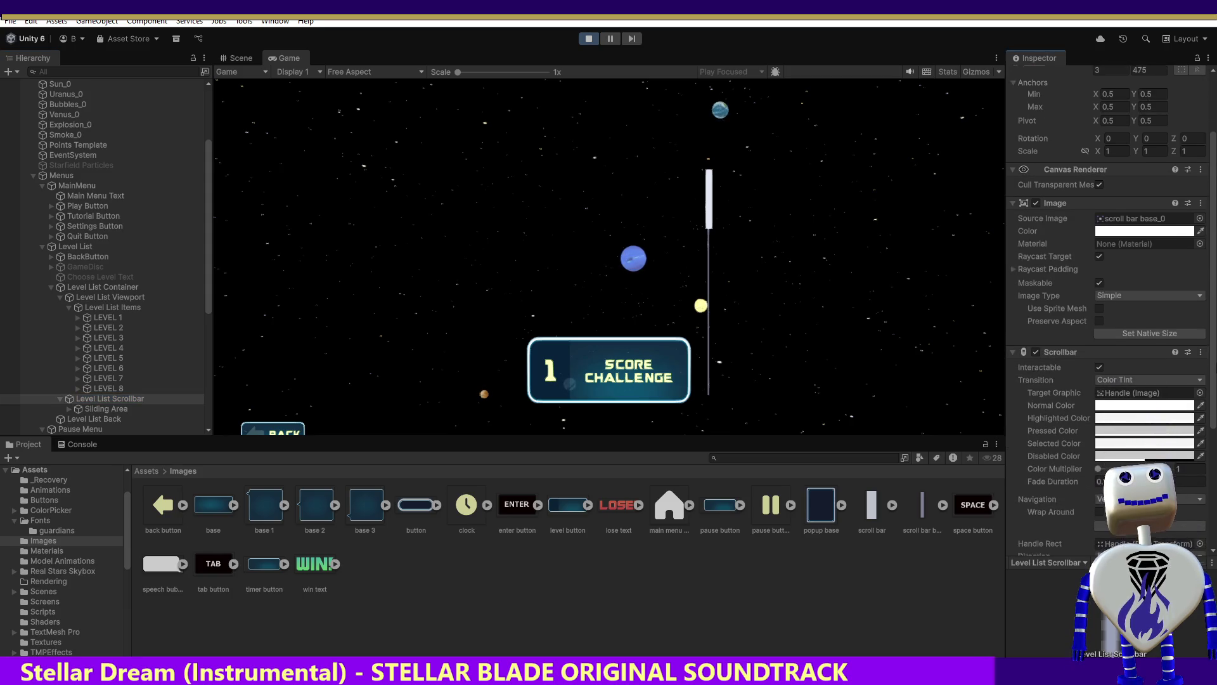
scroll(1215, 372, down, 1)
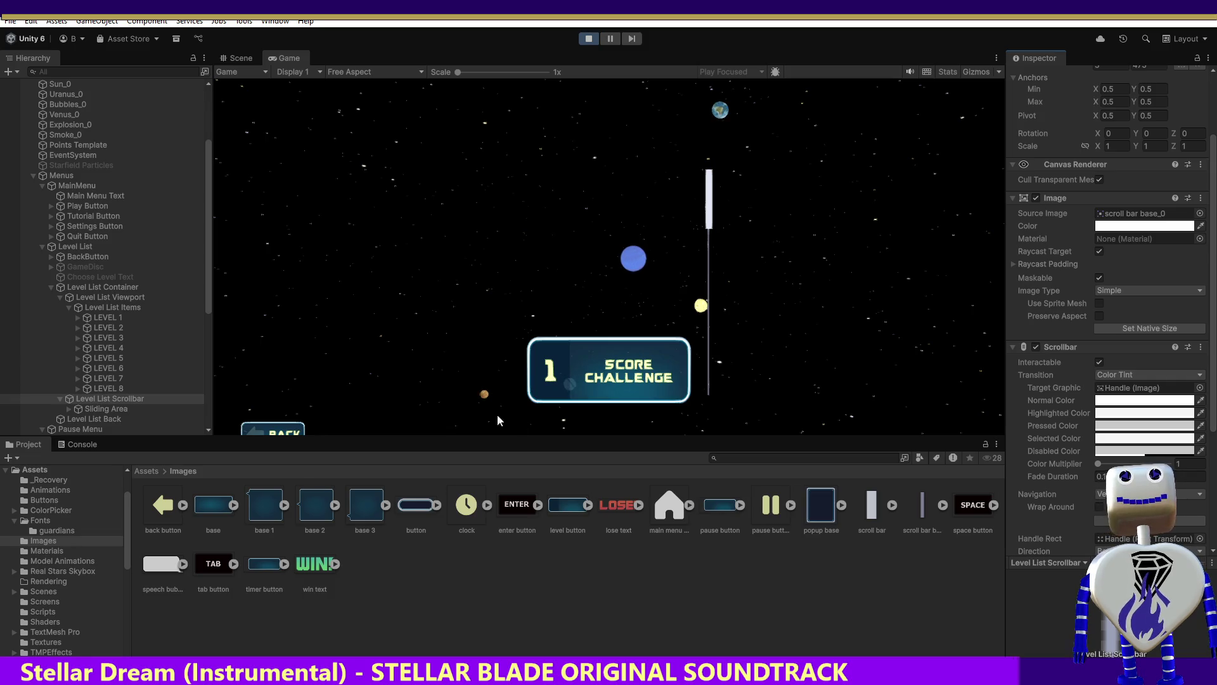
click(112, 419)
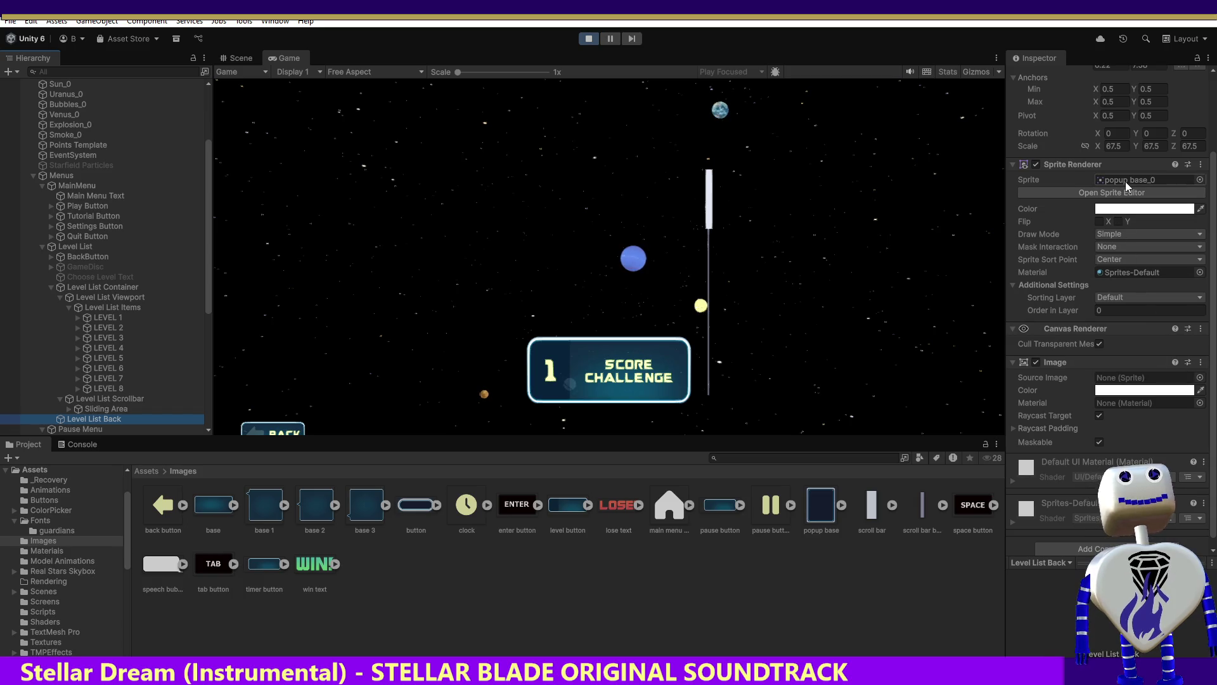
click(1200, 180)
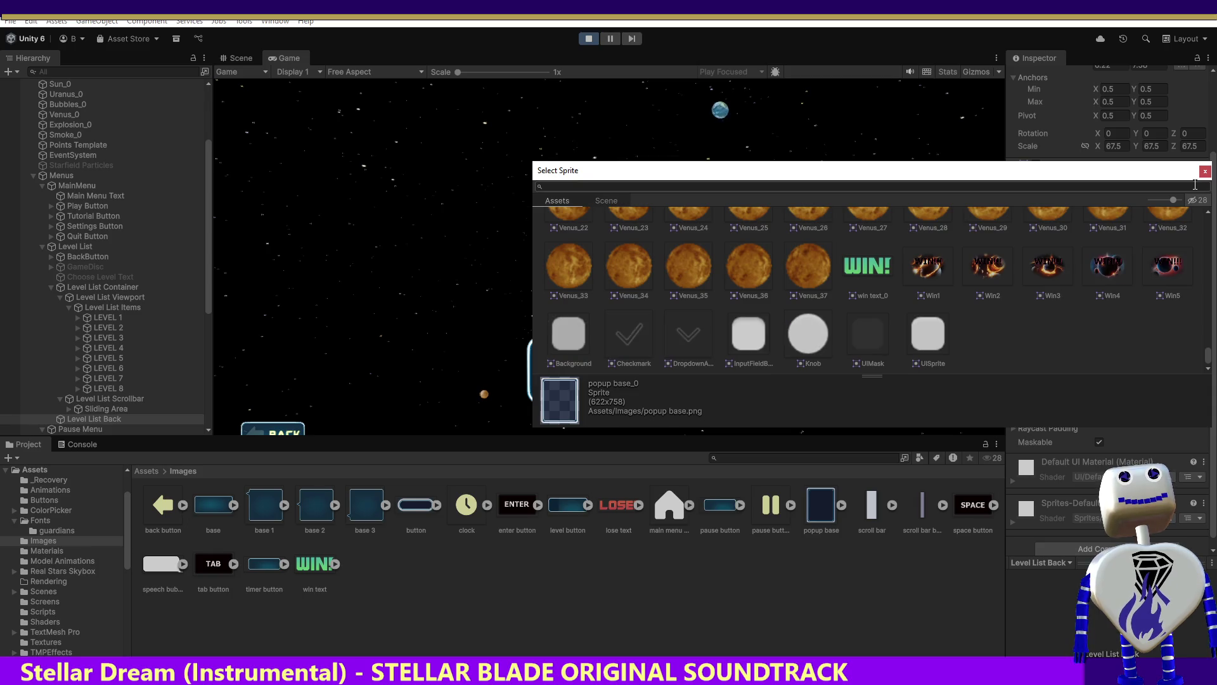
Close the sprite picker, remove Level List Back's Image component, and exit play mode.
click(1205, 171)
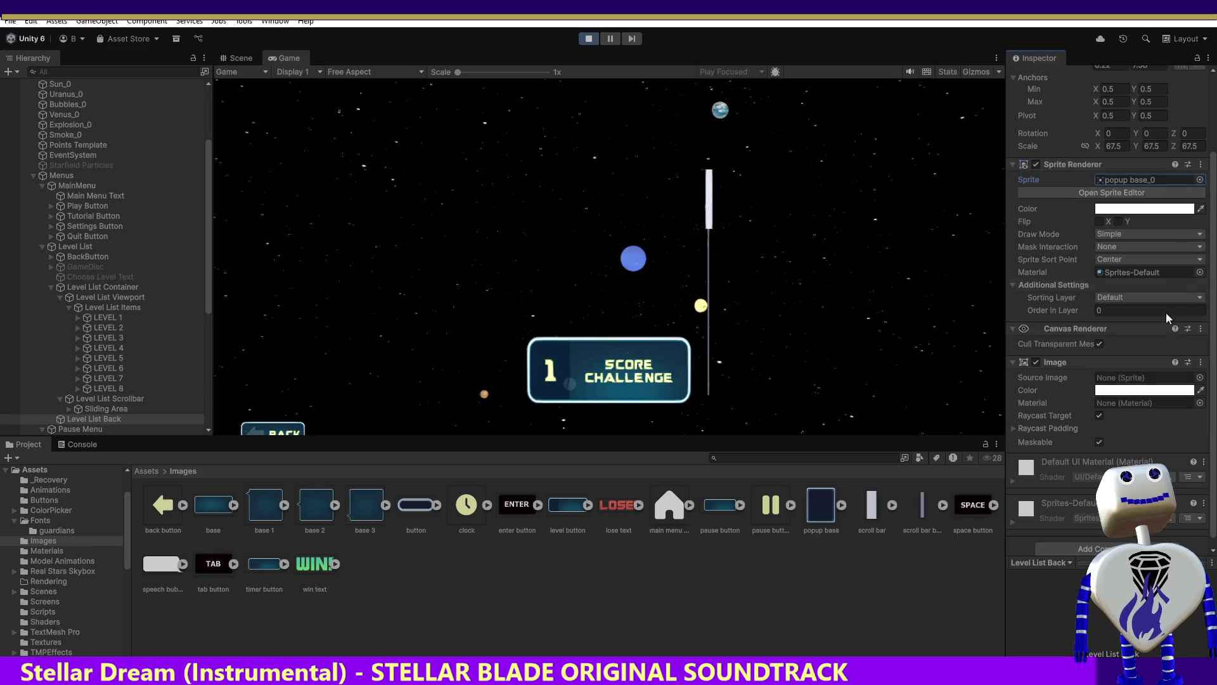
click(1201, 362)
click(1133, 395)
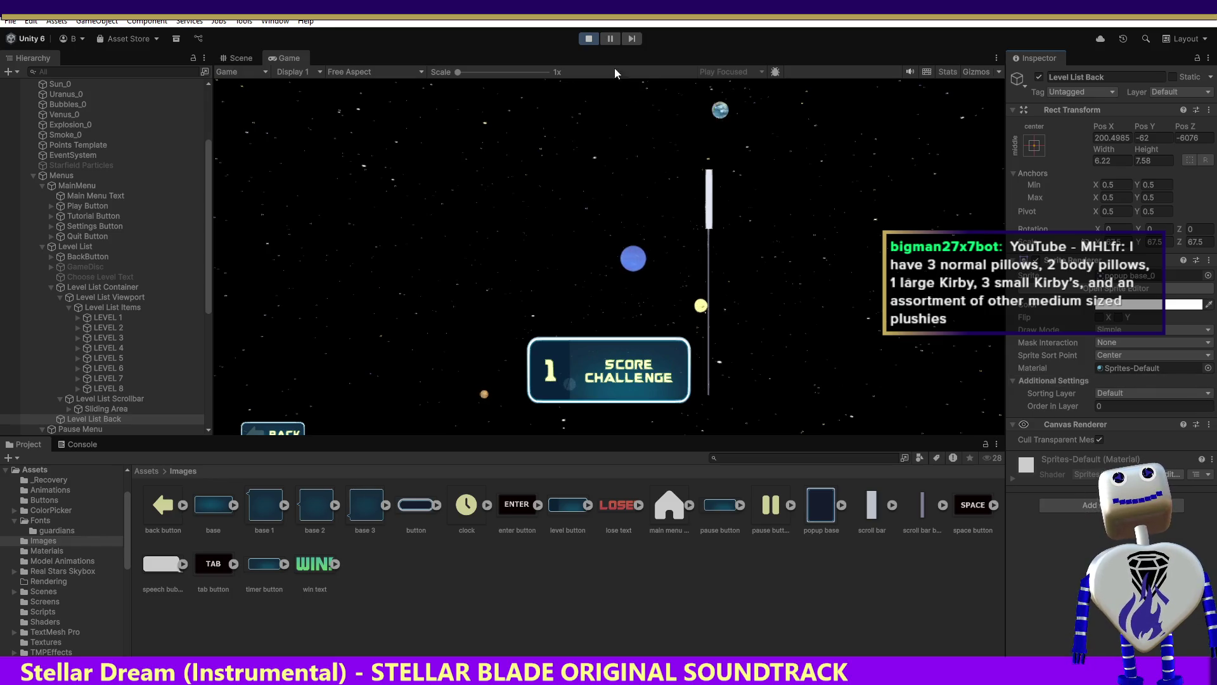
key(ctrl+p)
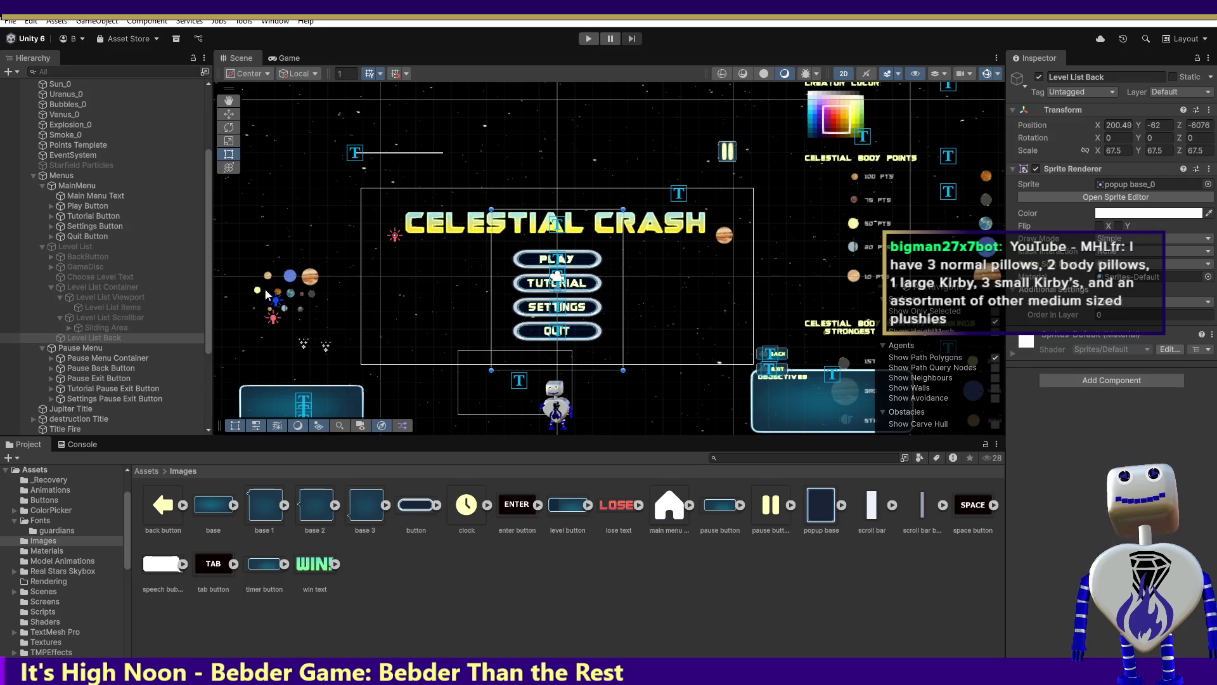
Select Level List Container, entering and leaving rename mode without changing its name.
click(98, 291)
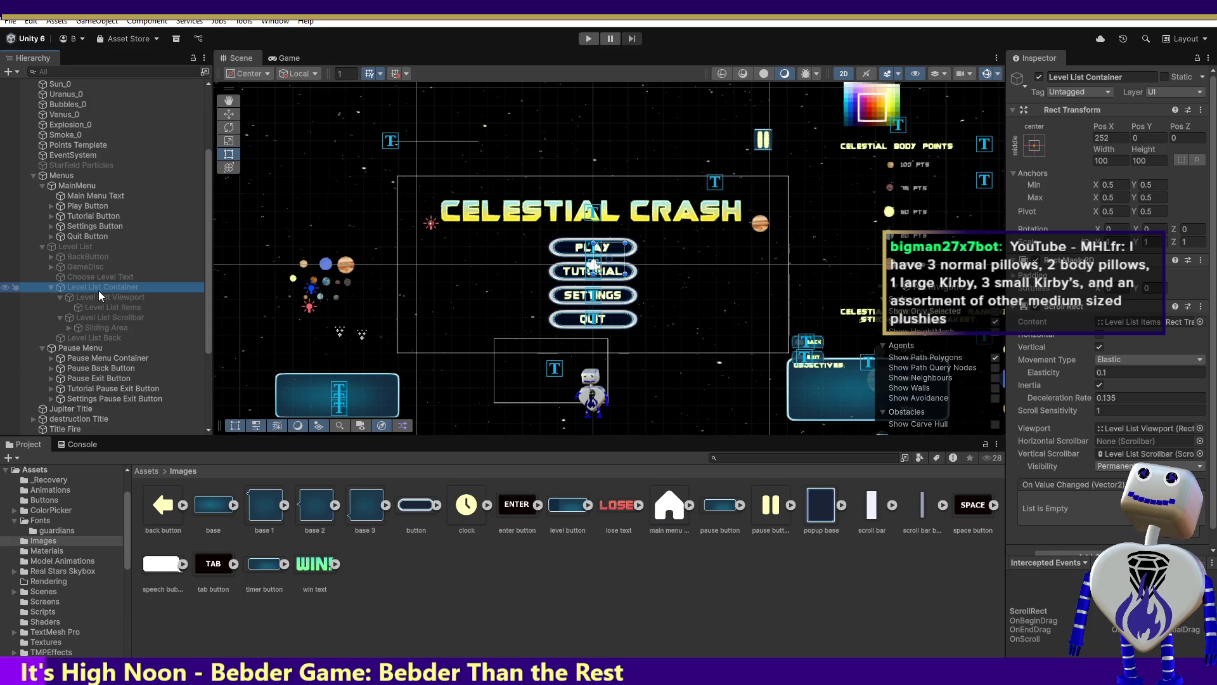
right_click(99, 291)
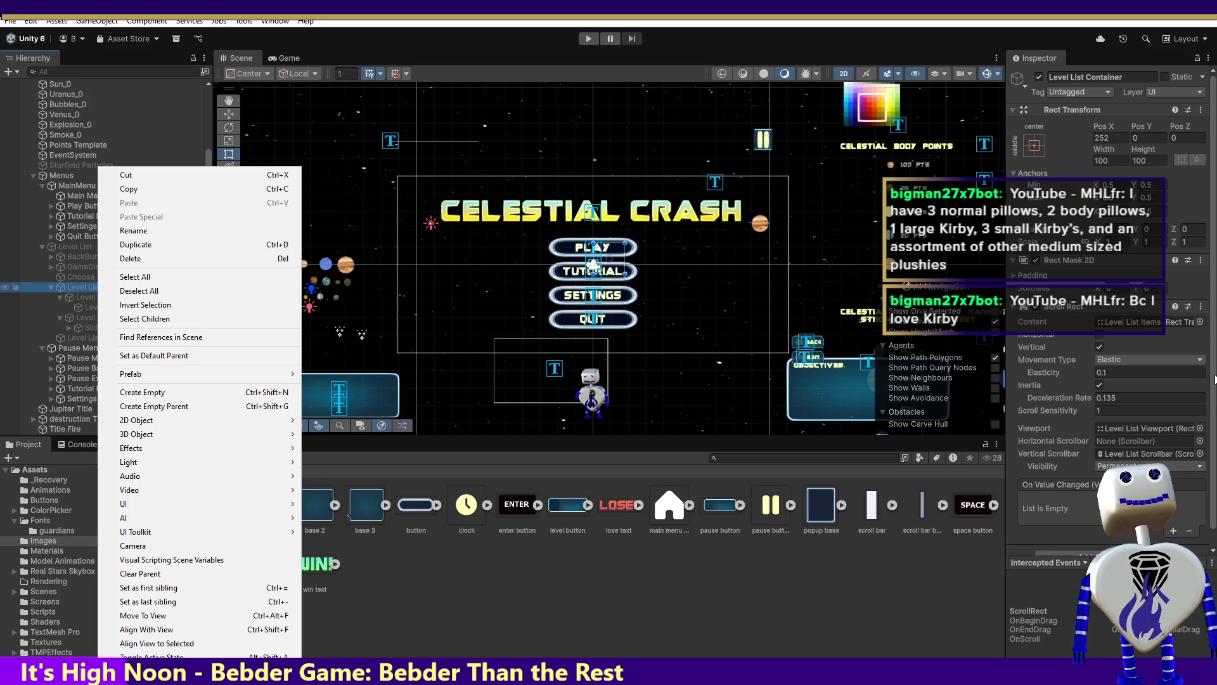
click(77, 286)
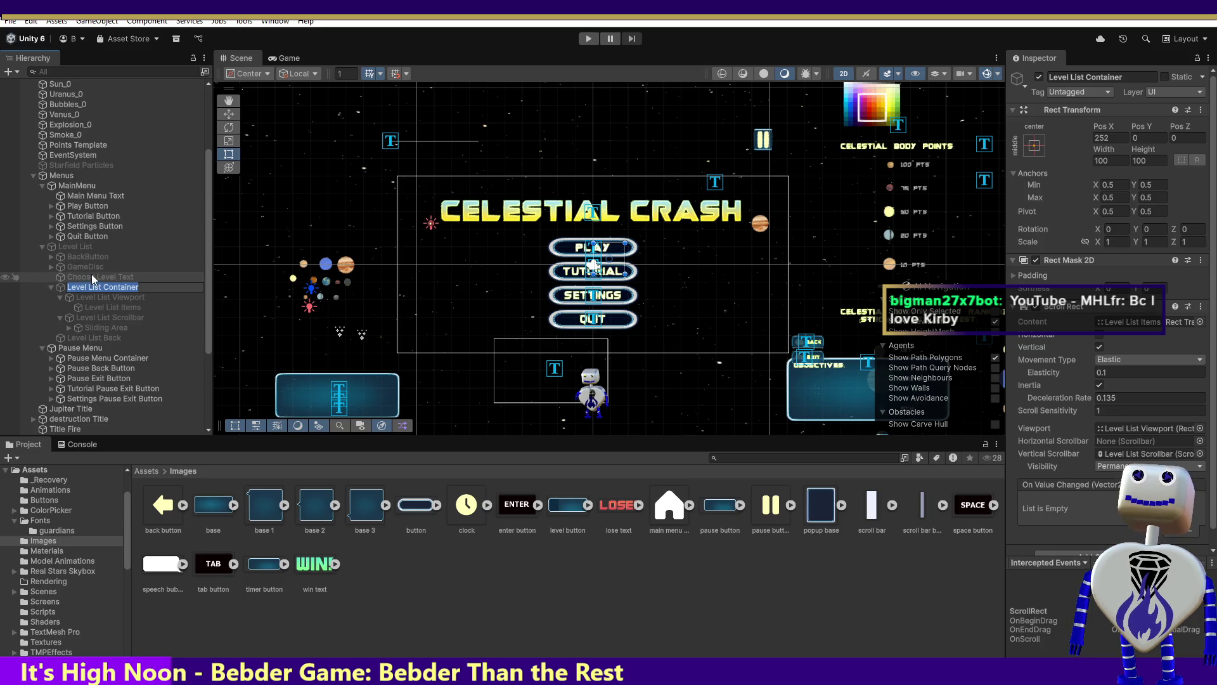
click(138, 298)
click(139, 284)
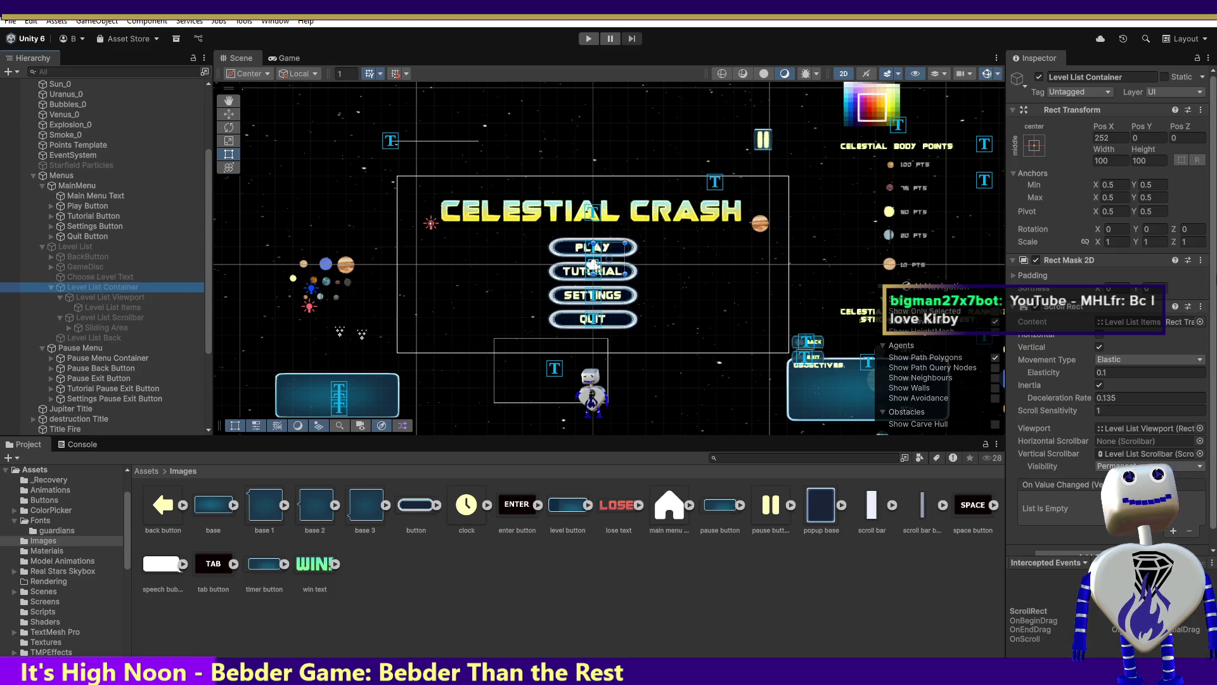
scroll(1214, 263, down, 1)
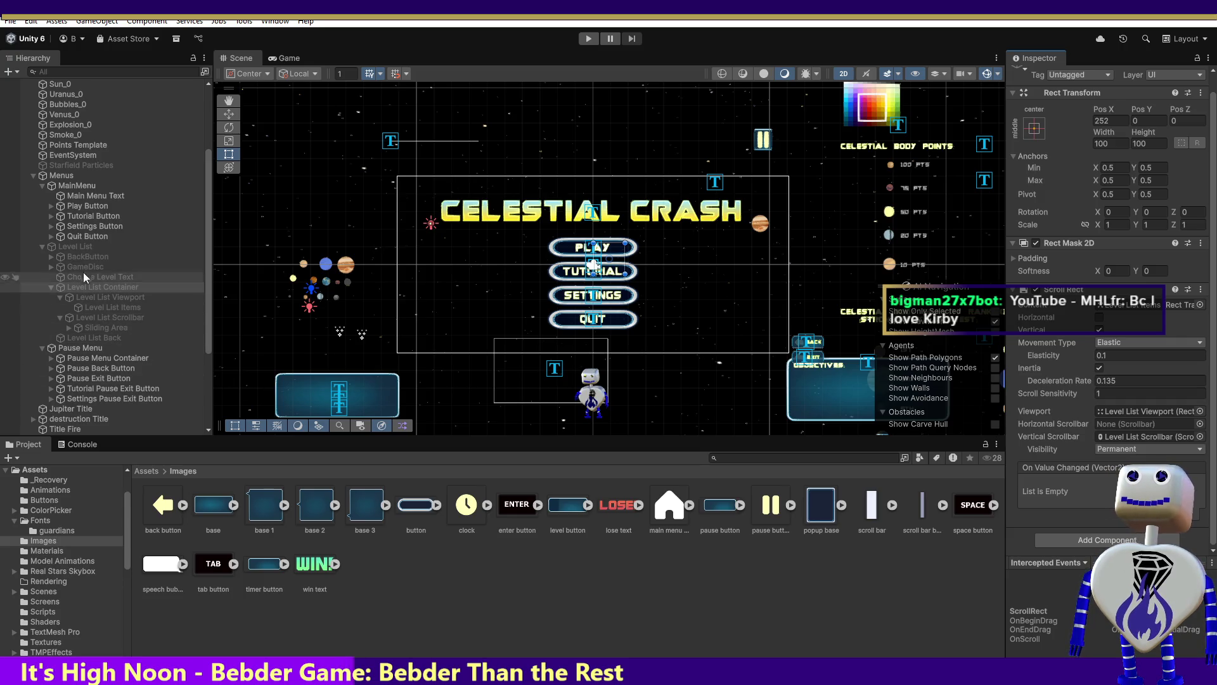
Frame Level List in the scene and leave it active so its popup panel shows.
double_click(84, 246)
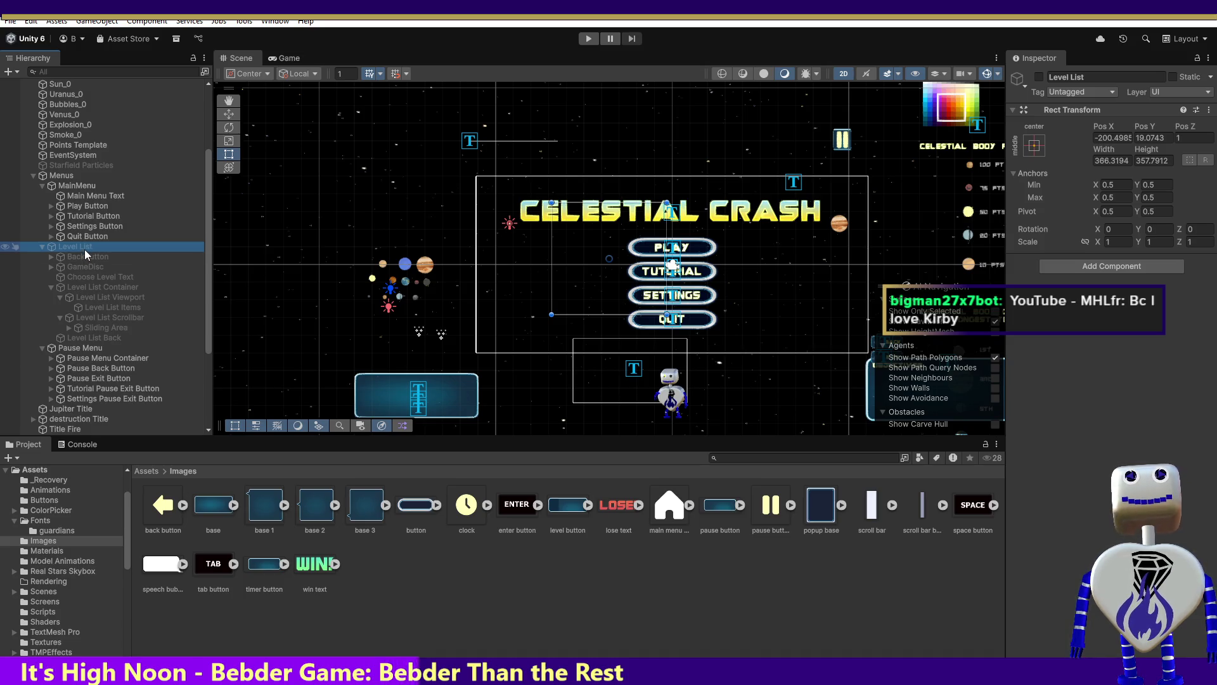
click(1038, 76)
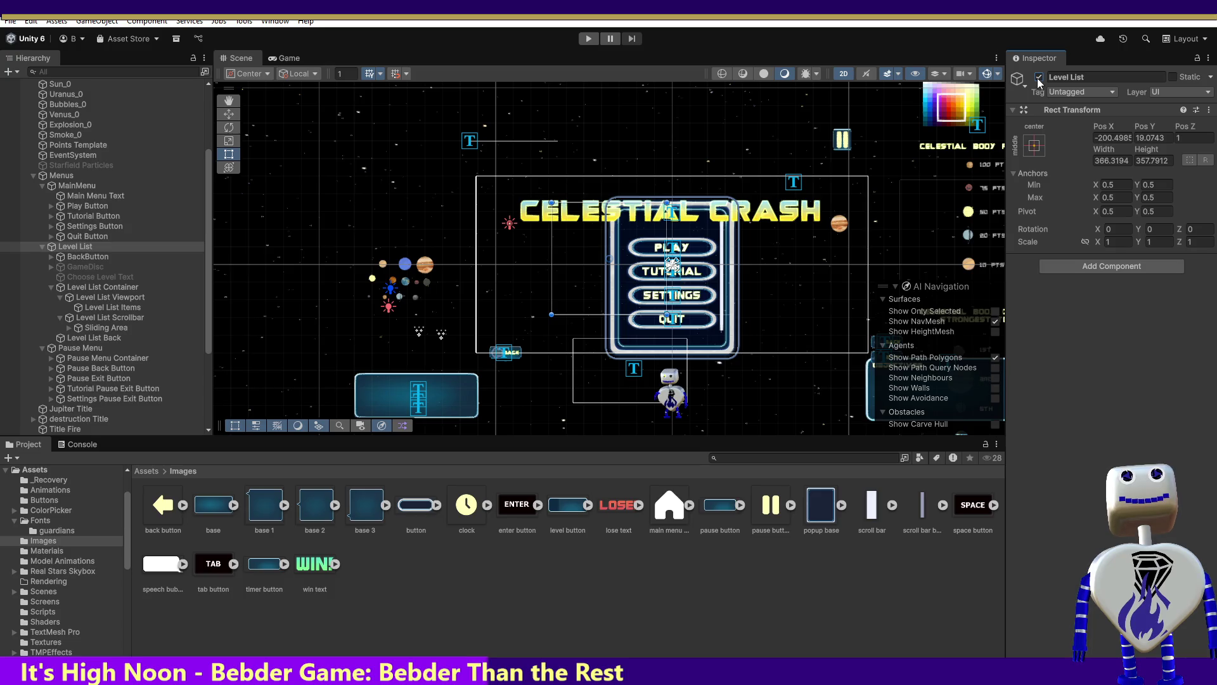
click(1039, 78)
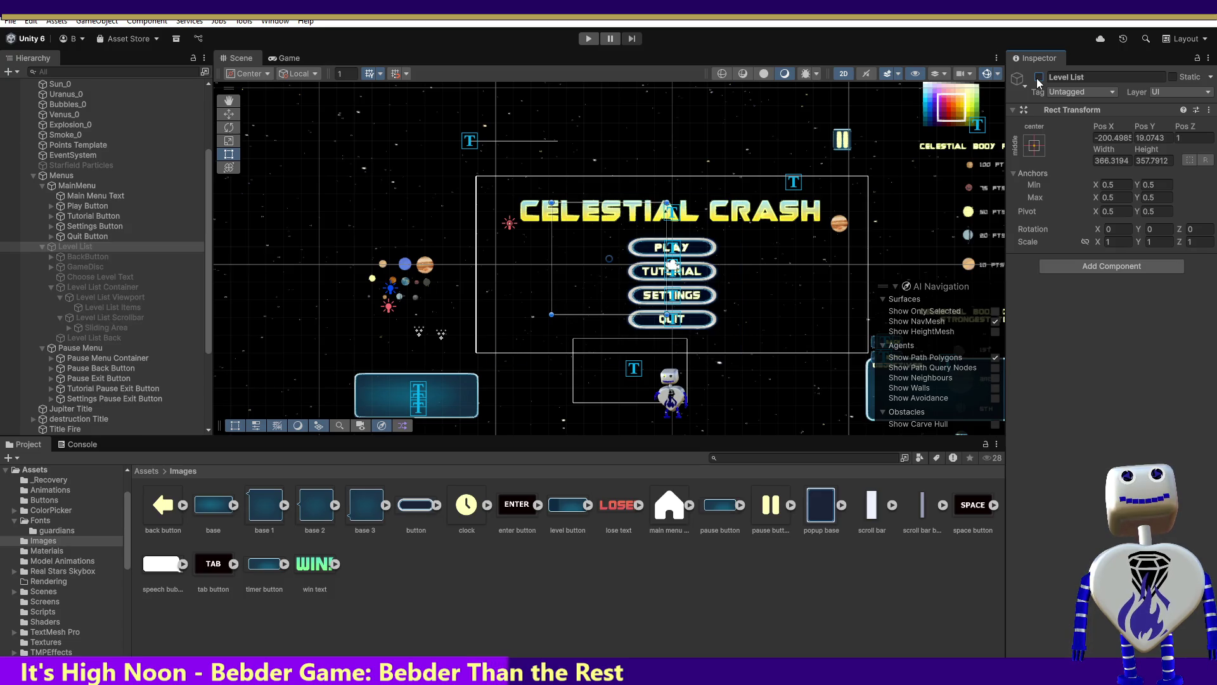
click(1039, 77)
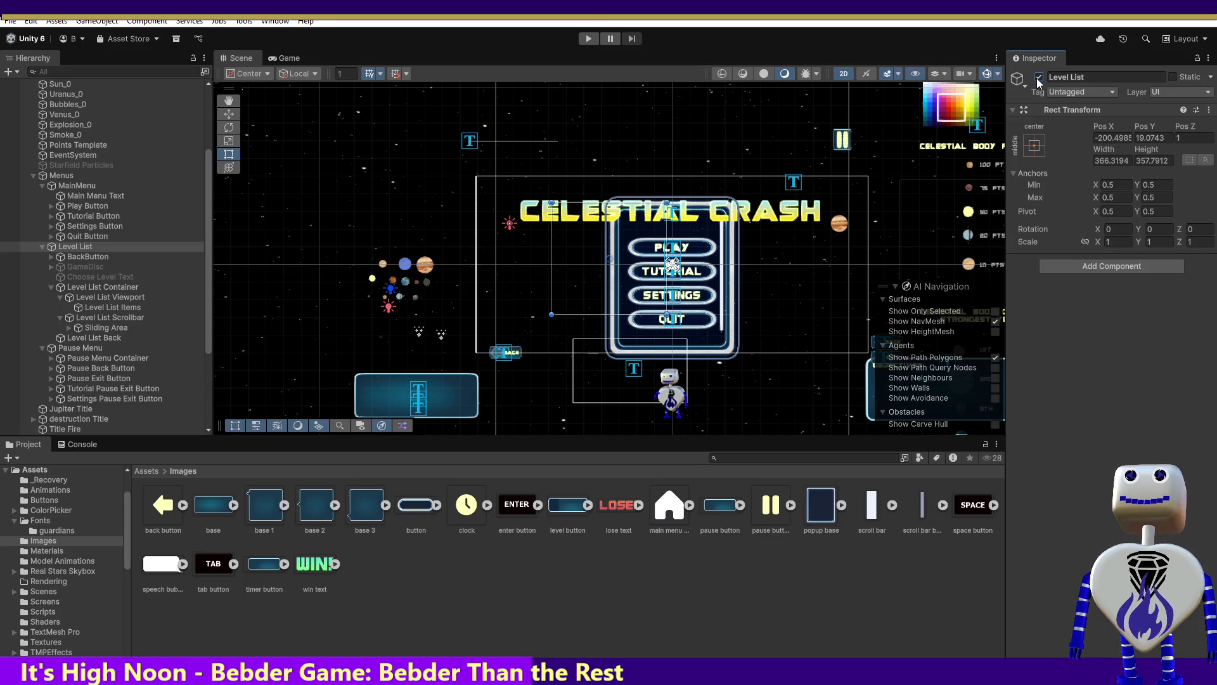
Inspect Level List Container, Viewport, Items, Scrollbar and Level List Back, toggling Sliding Area off and on.
double_click(75, 287)
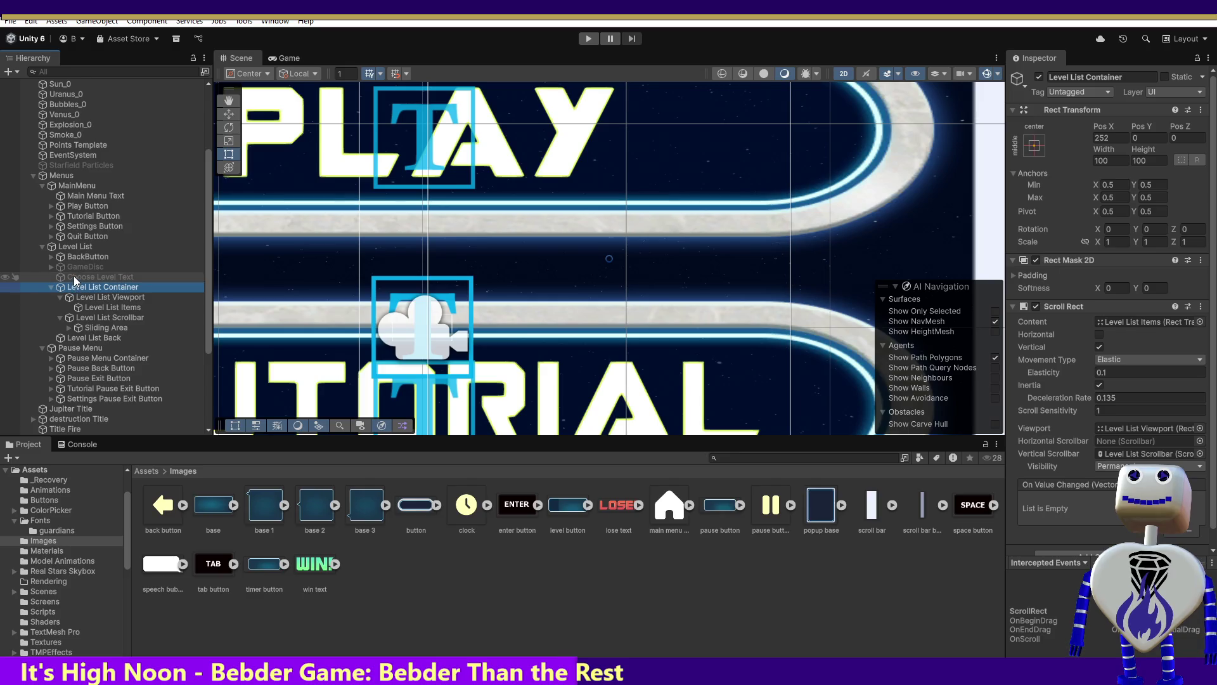
click(75, 297)
double_click(88, 308)
double_click(100, 317)
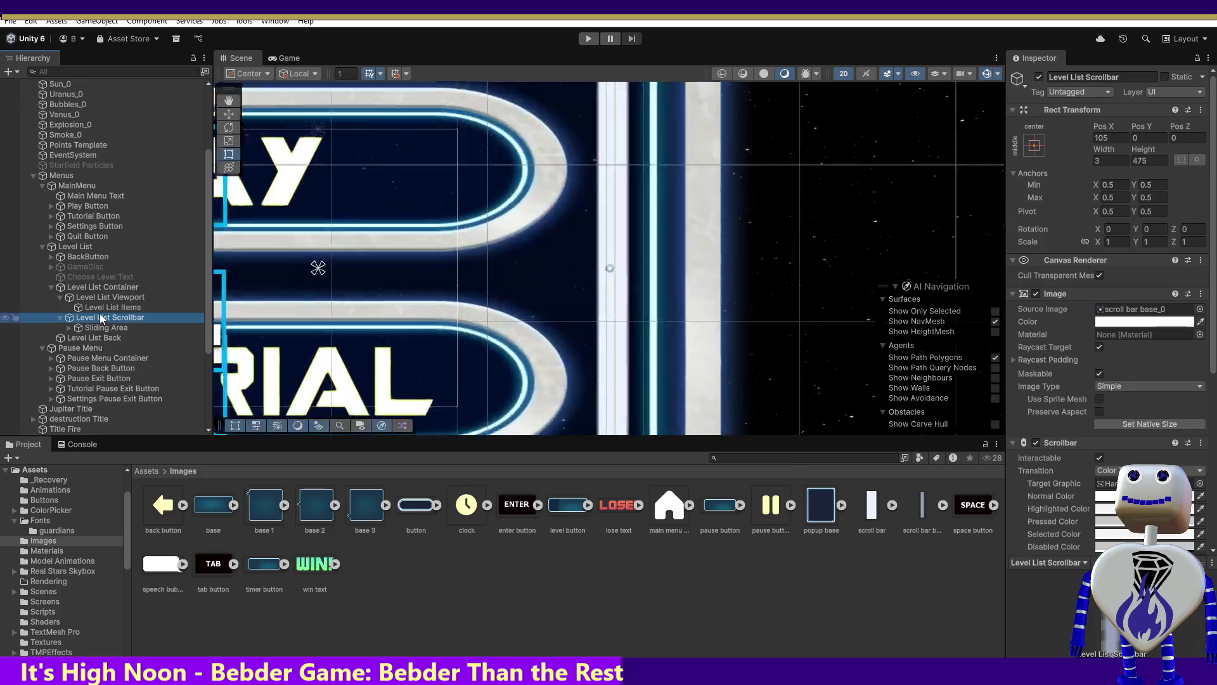
double_click(99, 328)
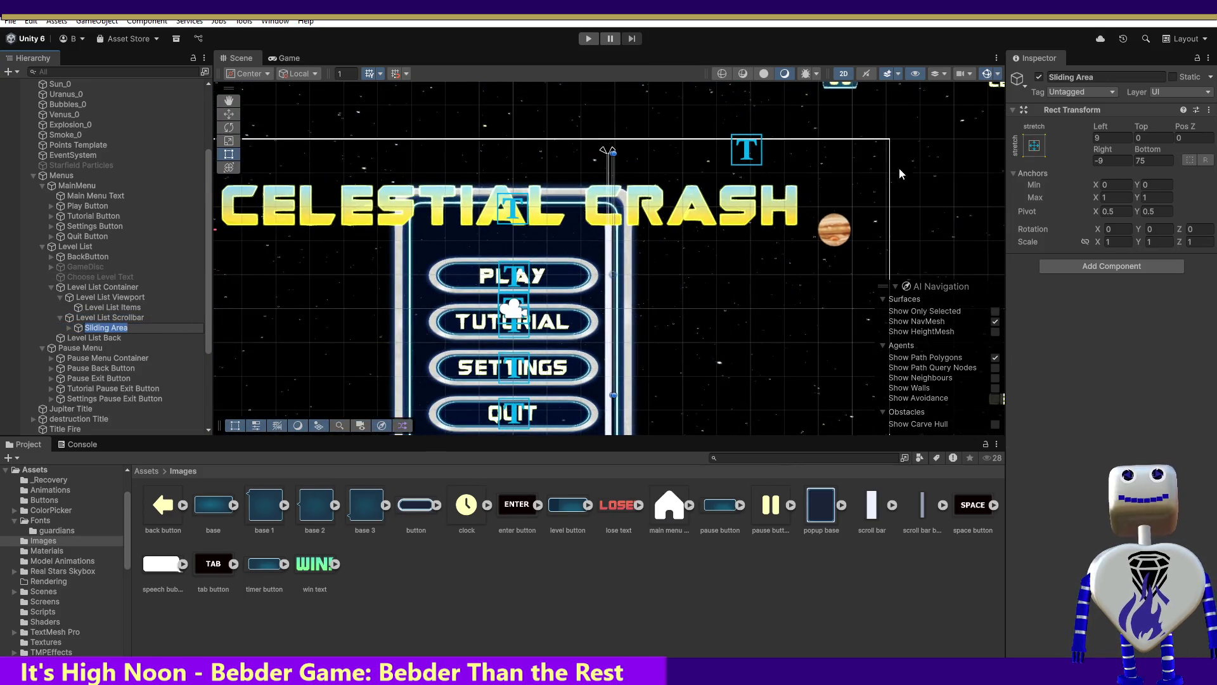
click(1038, 79)
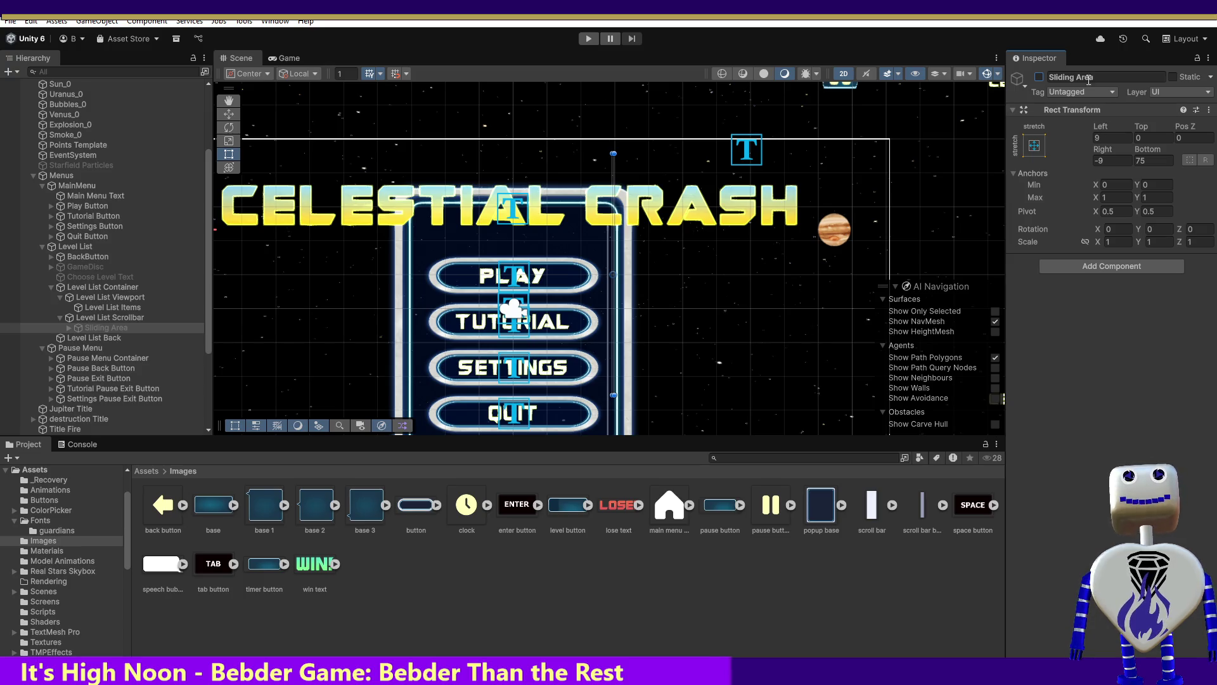
click(1039, 77)
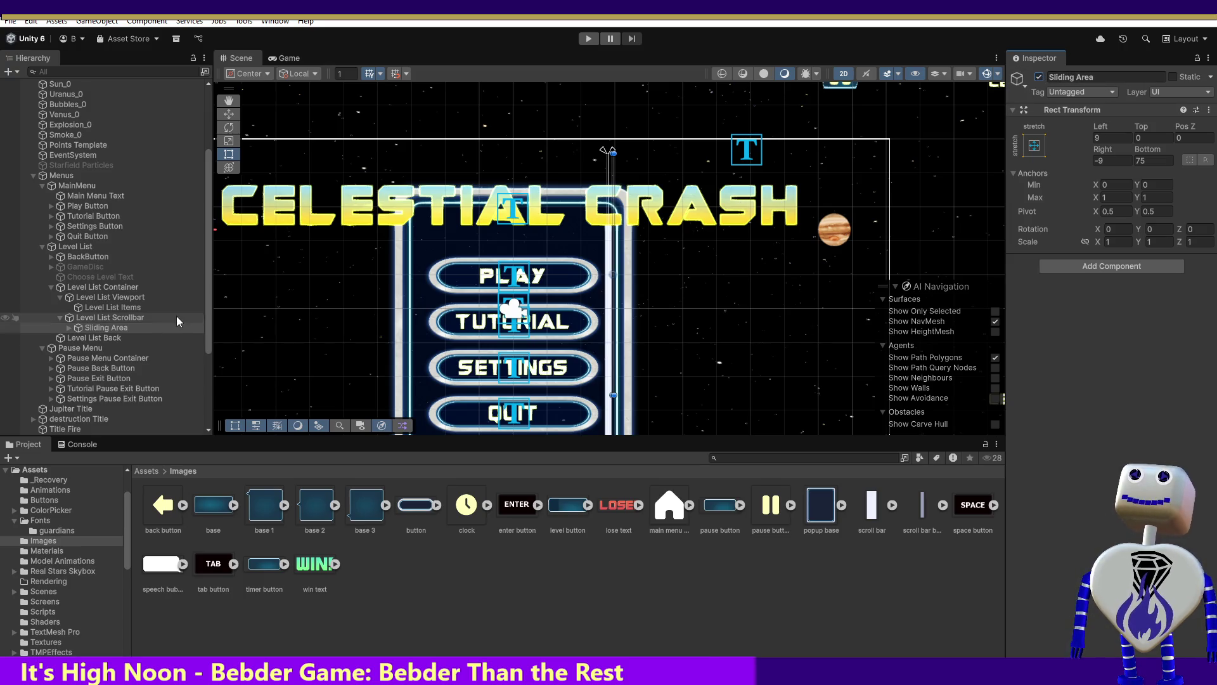
double_click(94, 338)
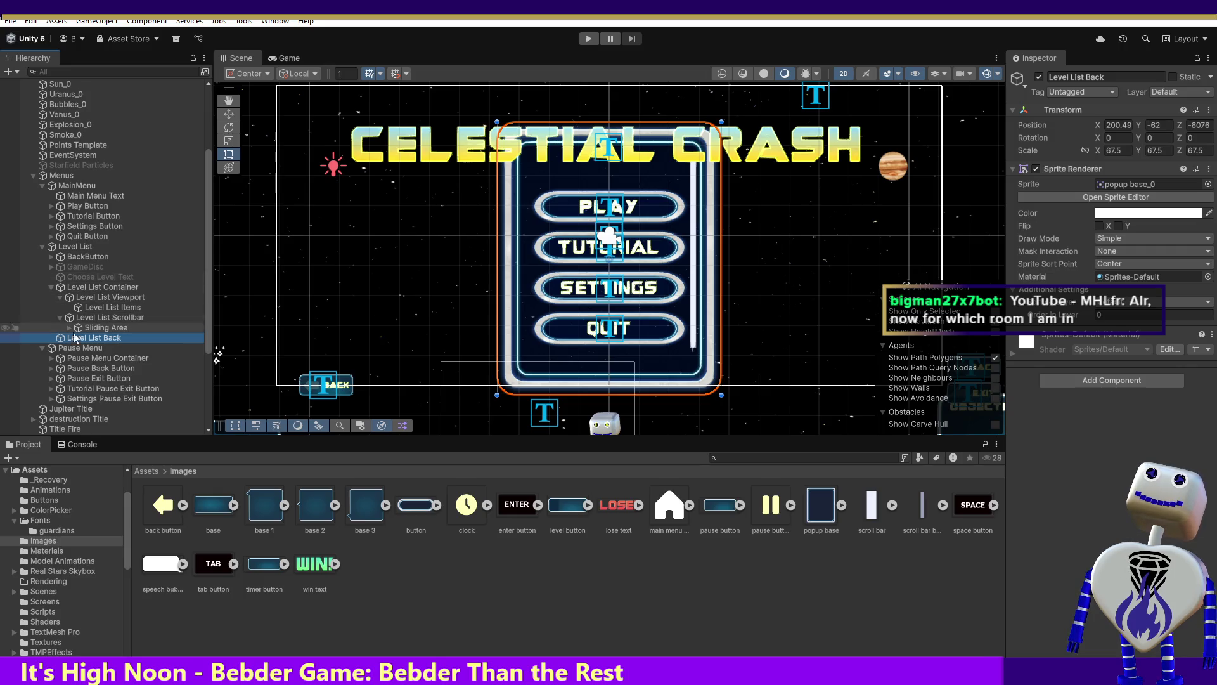
Revisit Level List Container, then select Level List and try its active checkbox.
double_click(131, 288)
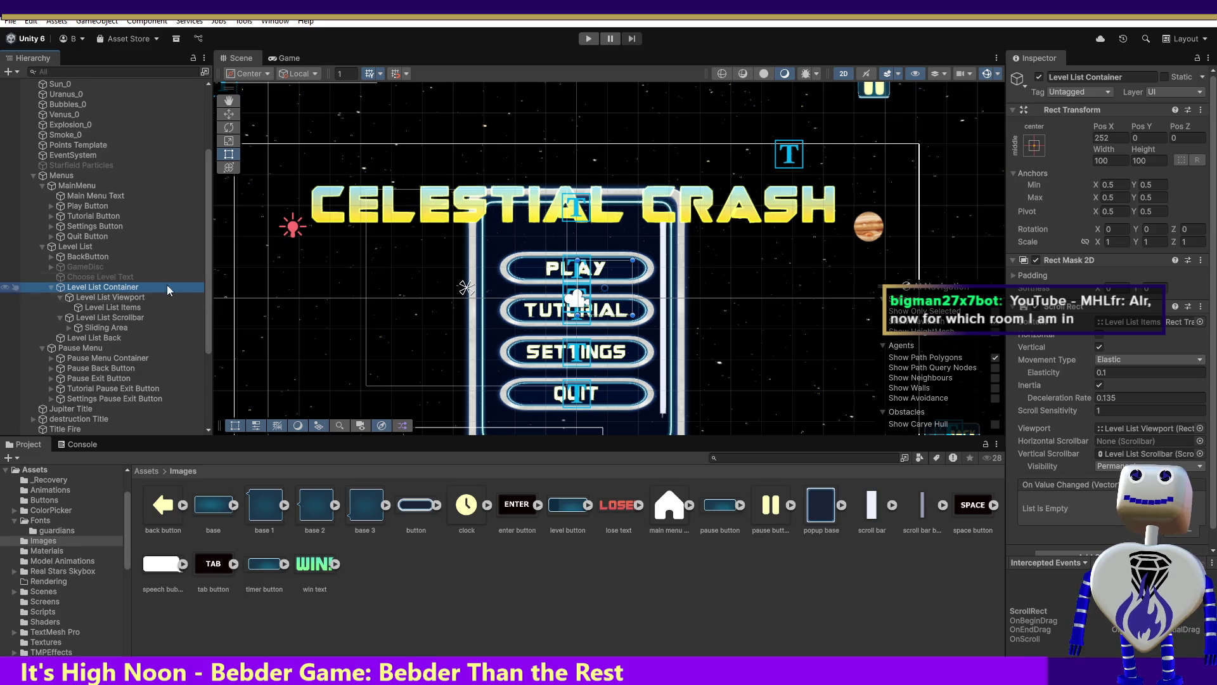
click(1040, 79)
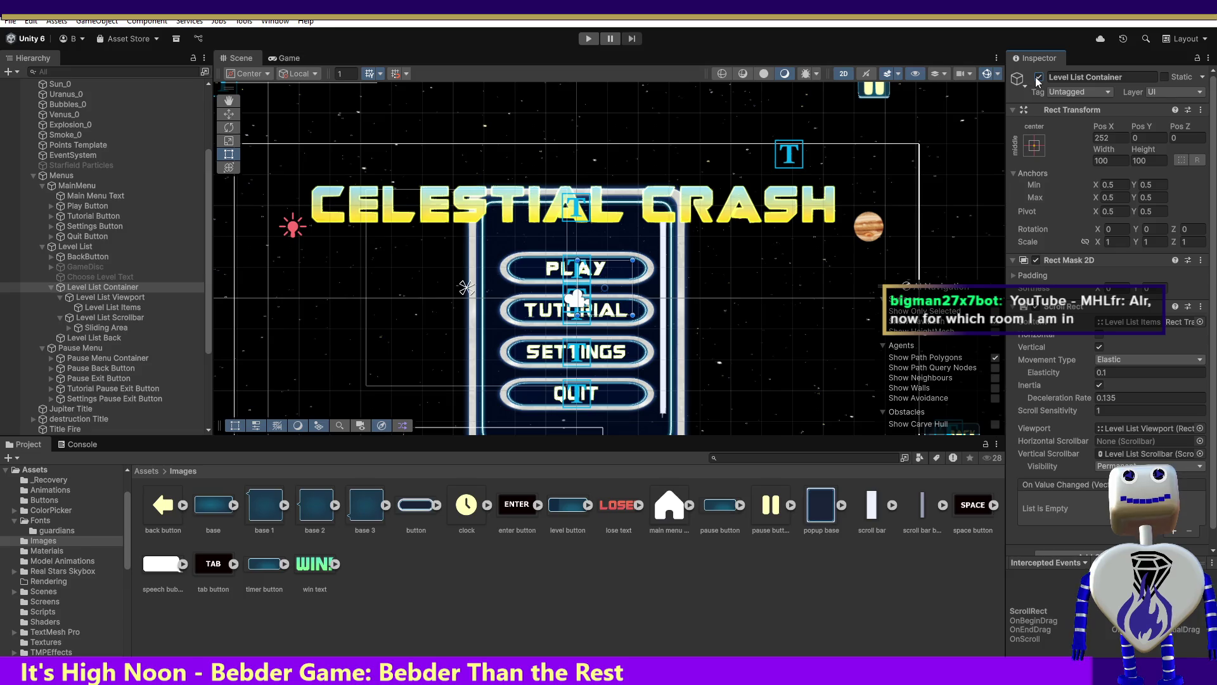
click(85, 249)
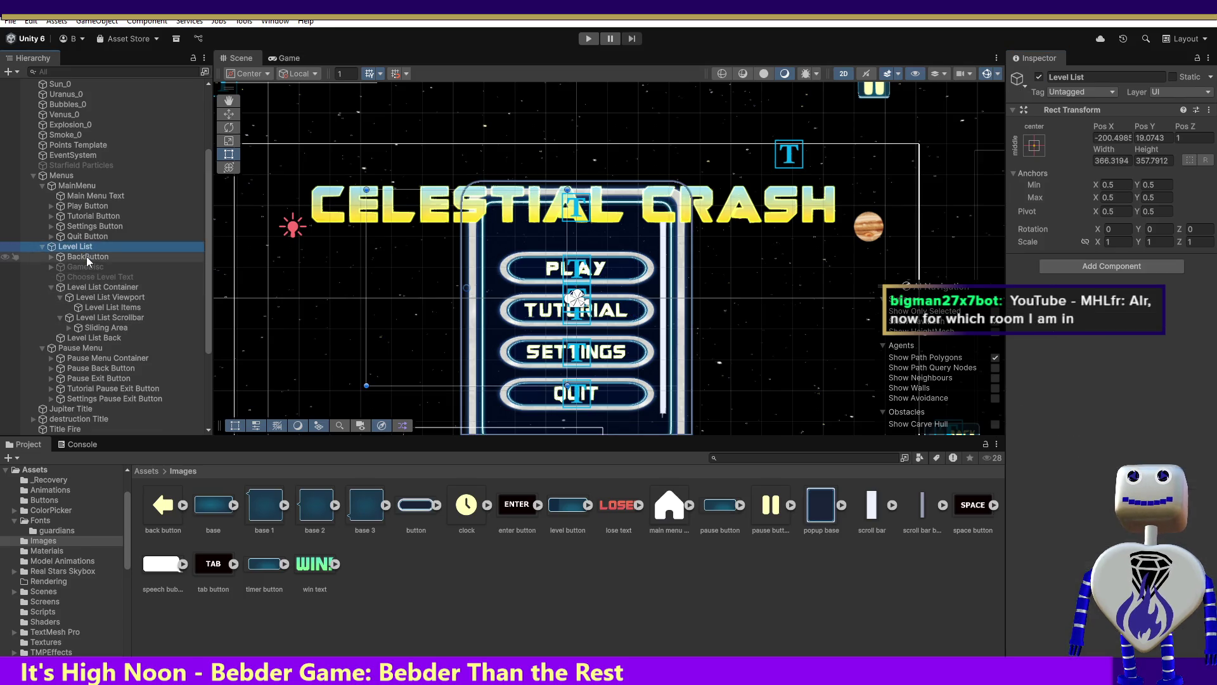
click(1037, 82)
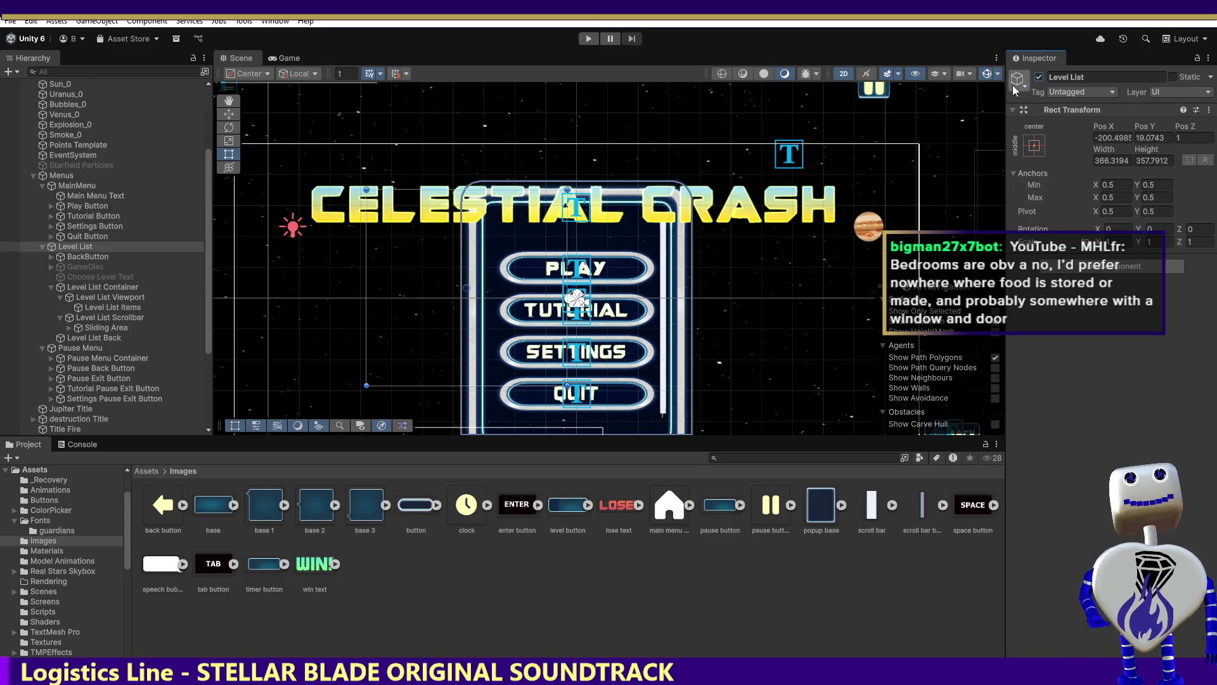
Deactivate Level List so its panel hides, using Ctrl+Z to settle the off state.
click(1039, 76)
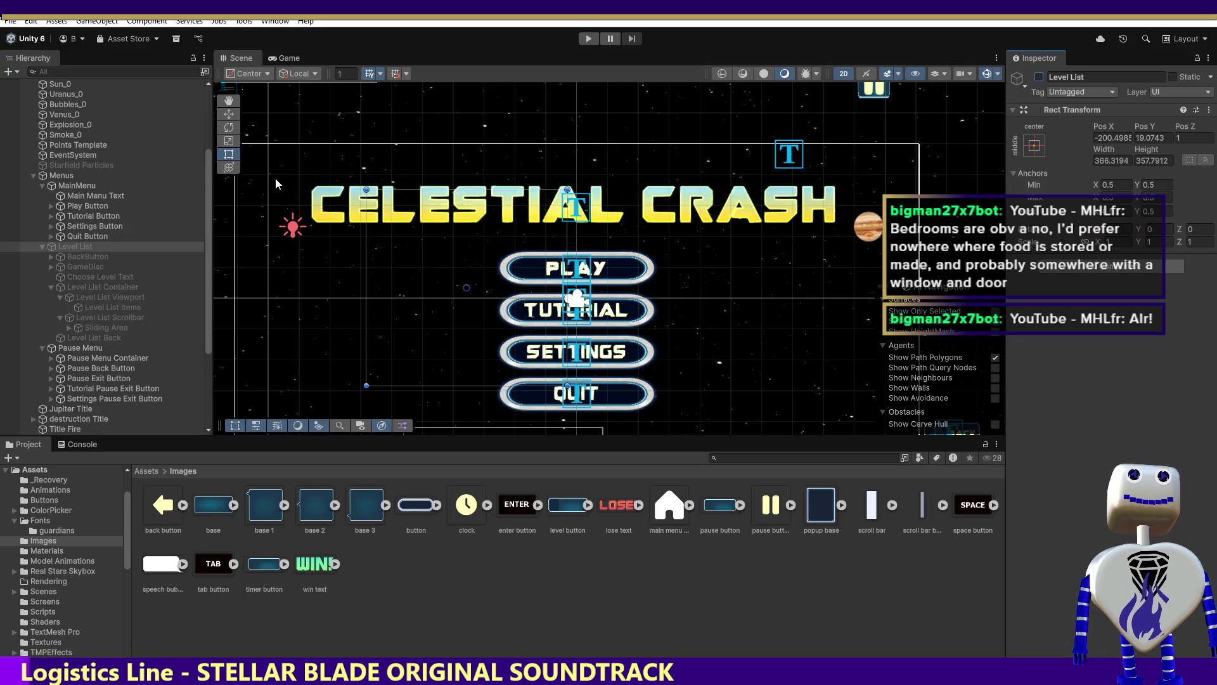
key(ctrl+z)
double_click(75, 246)
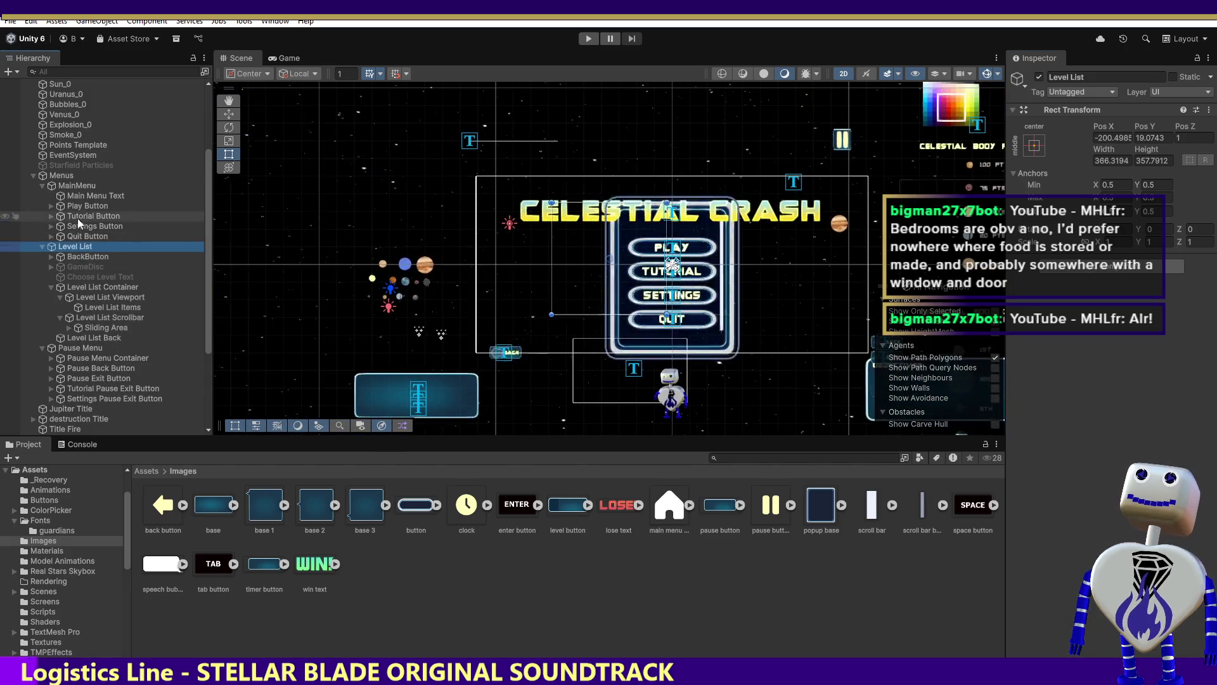
key(ctrl+z)
key(ctrl+z)
key(ctrl+z)
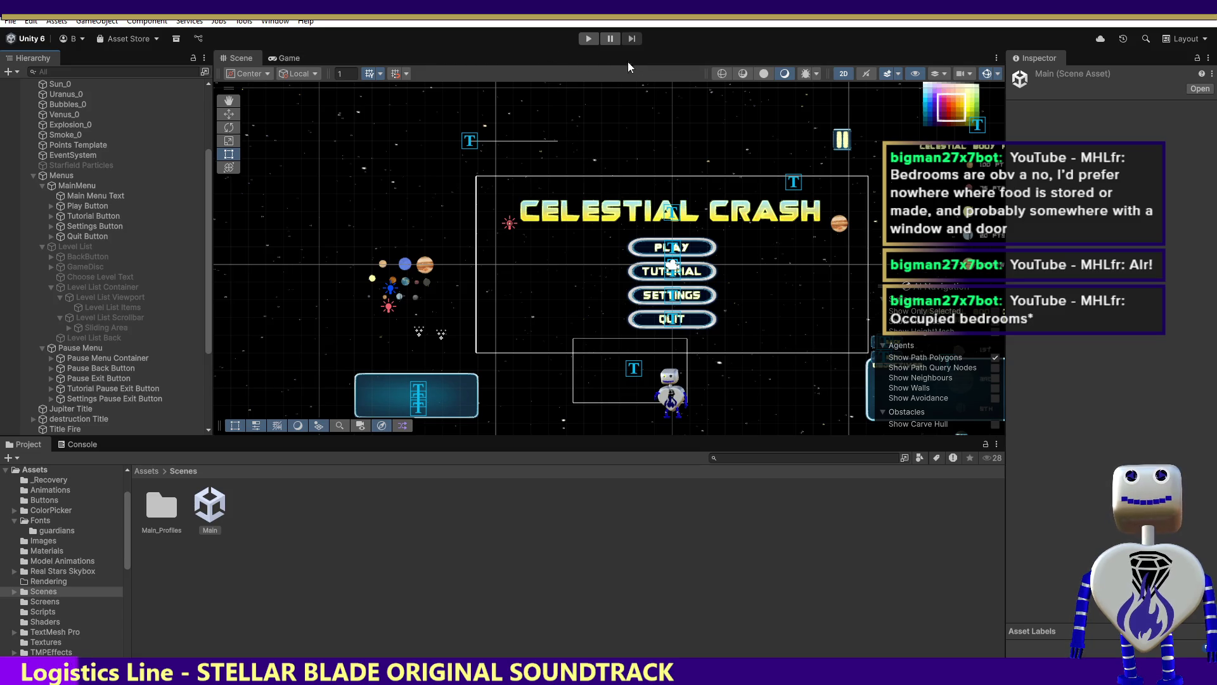
Enter play mode, open the level list via PLAY, and edit Level List Back's popup base sprite.
click(586, 38)
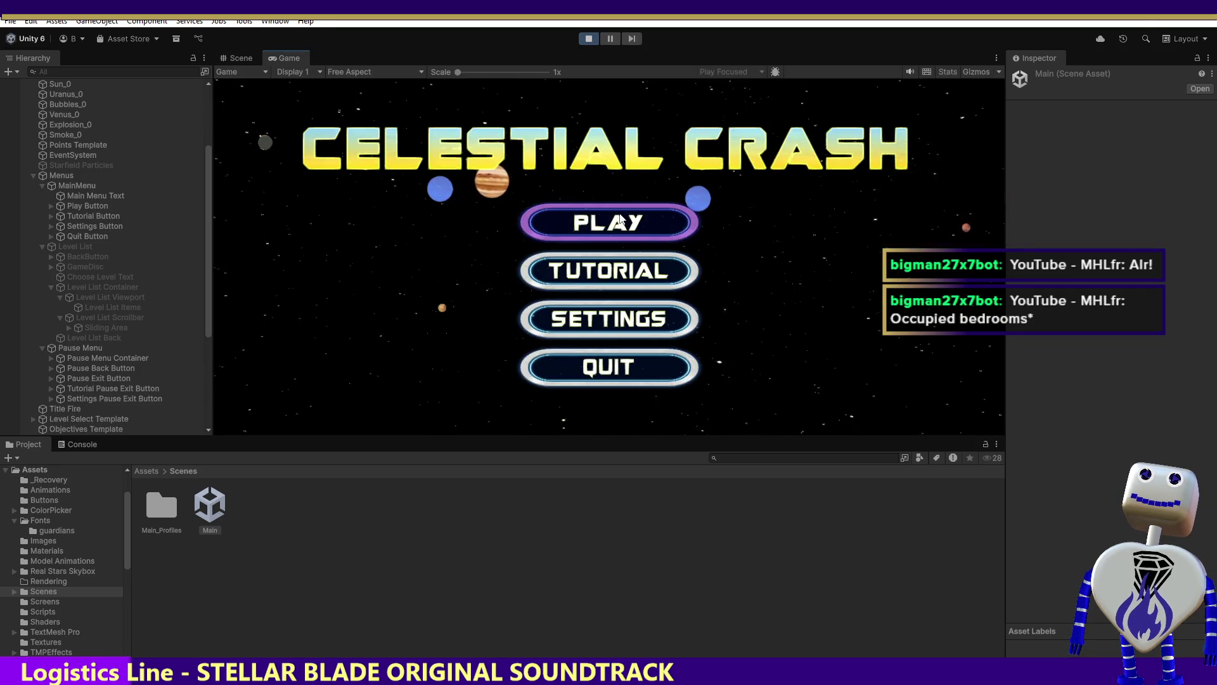
click(620, 220)
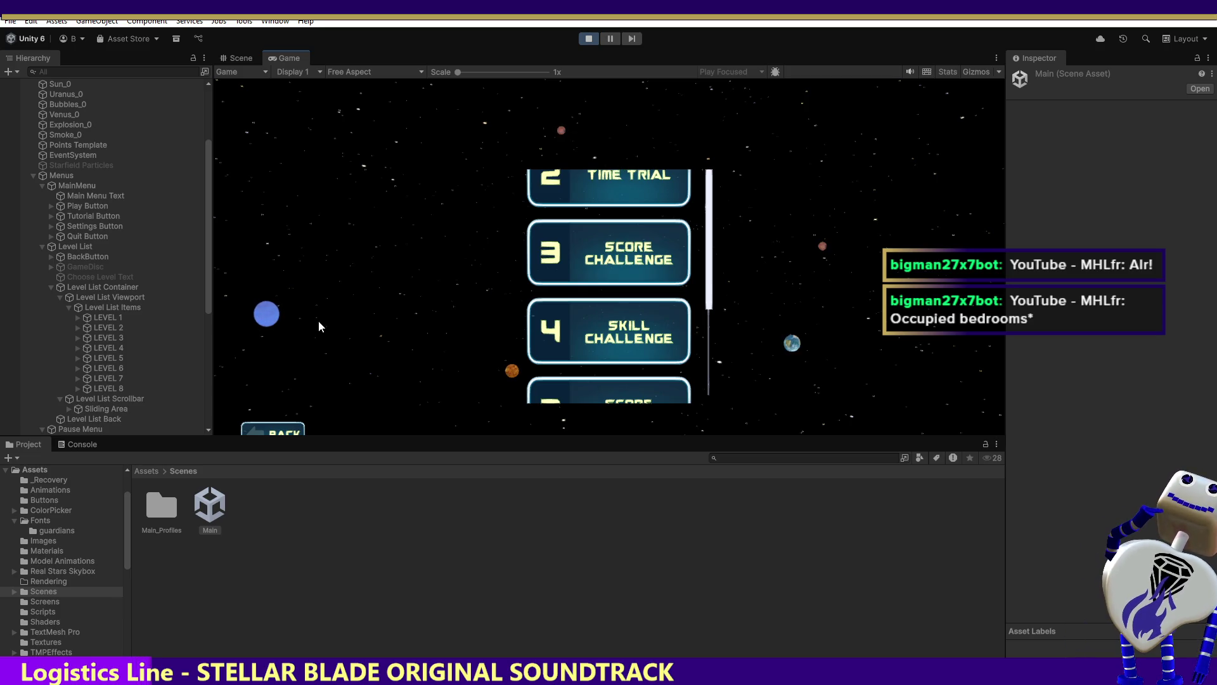
click(100, 421)
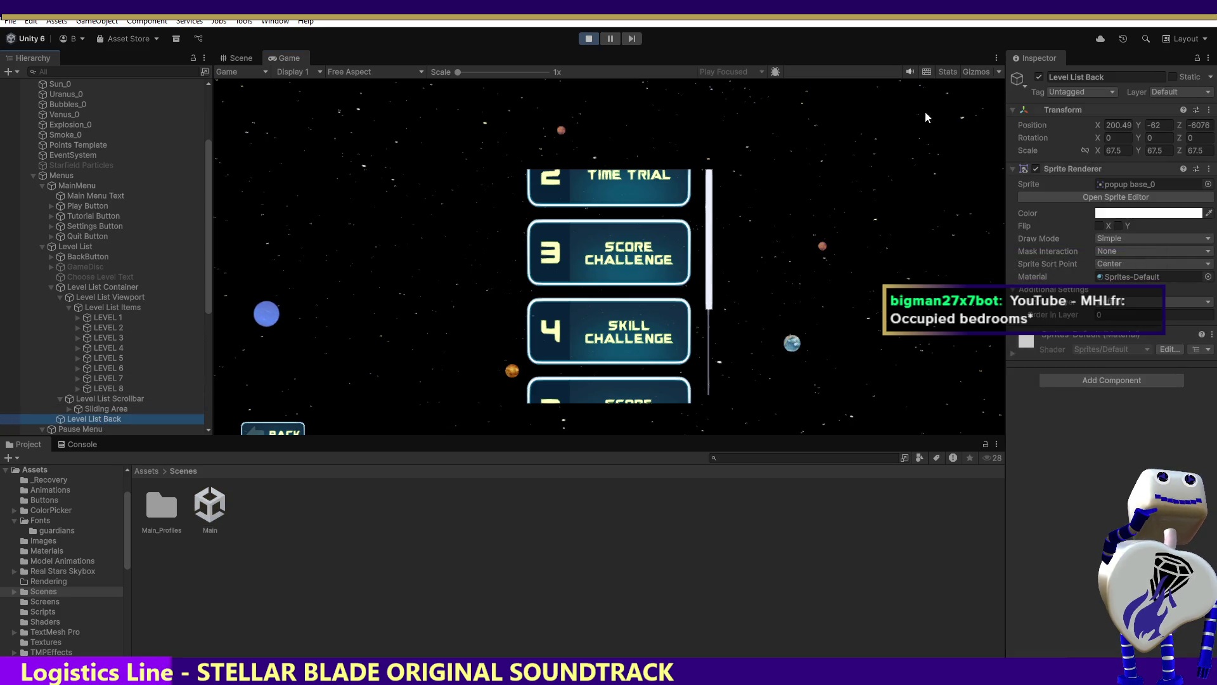
click(1141, 196)
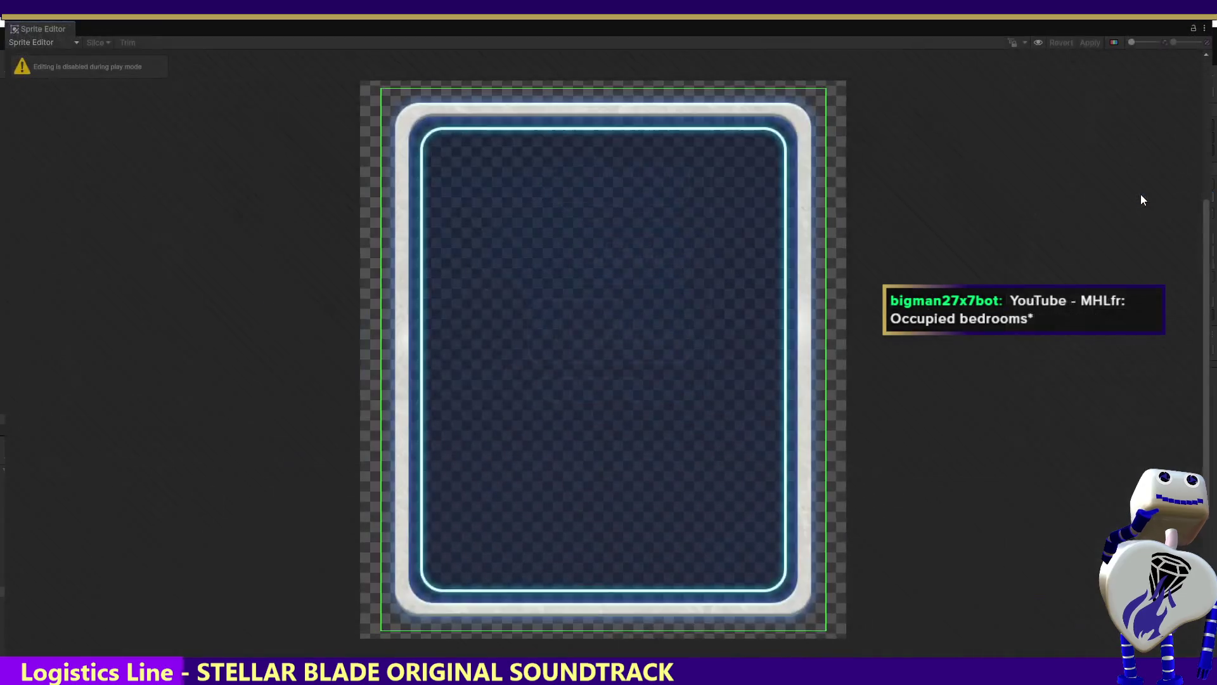
Close the Sprite Editor to return to the running game's level-select list.
click(1212, 23)
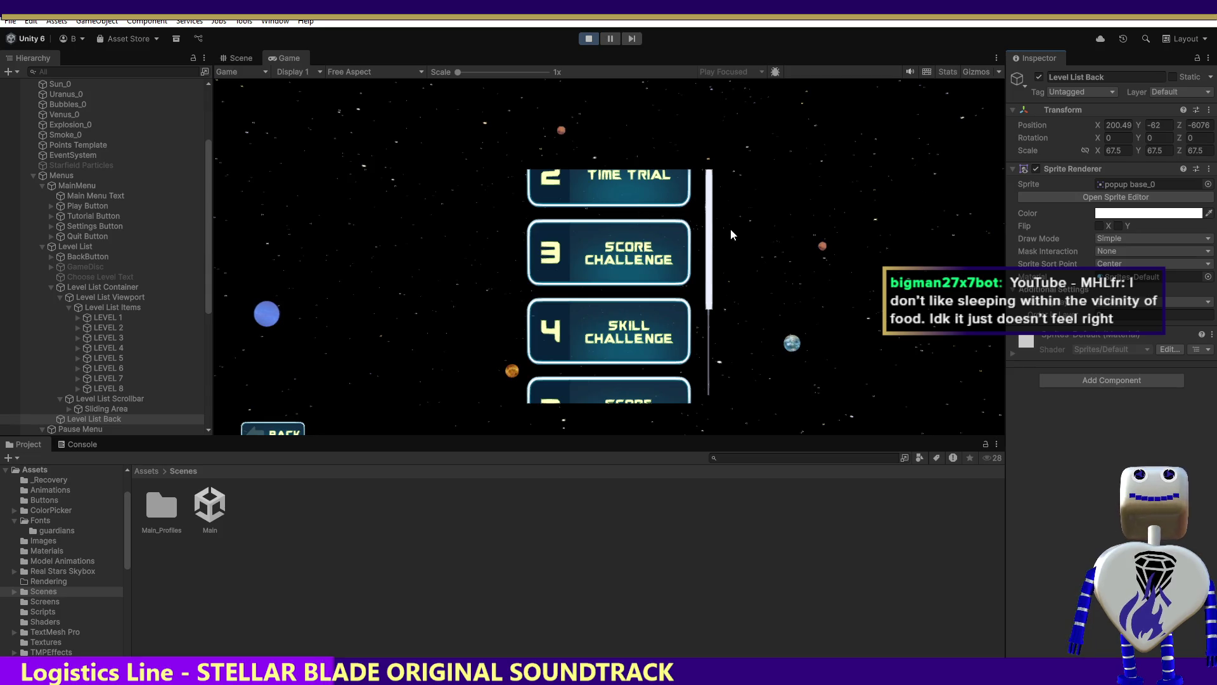
Drag the level list scrollbar in the Game view, then inspect Level List Container and Level List Back.
mouse_move(711, 248)
mouse_down()
mouse_move(712, 139)
mouse_move(734, 430)
mouse_move(732, 123)
mouse_move(752, 234)
mouse_move(751, 150)
mouse_move(709, 167)
mouse_up()
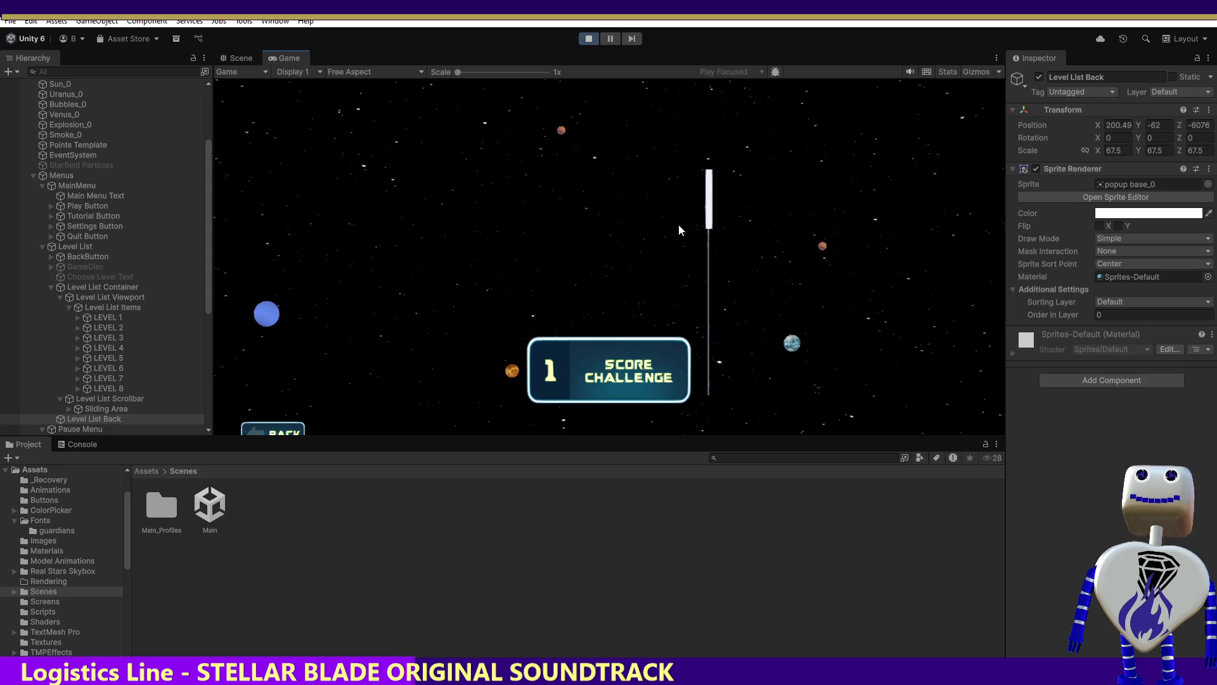
click(92, 277)
click(91, 285)
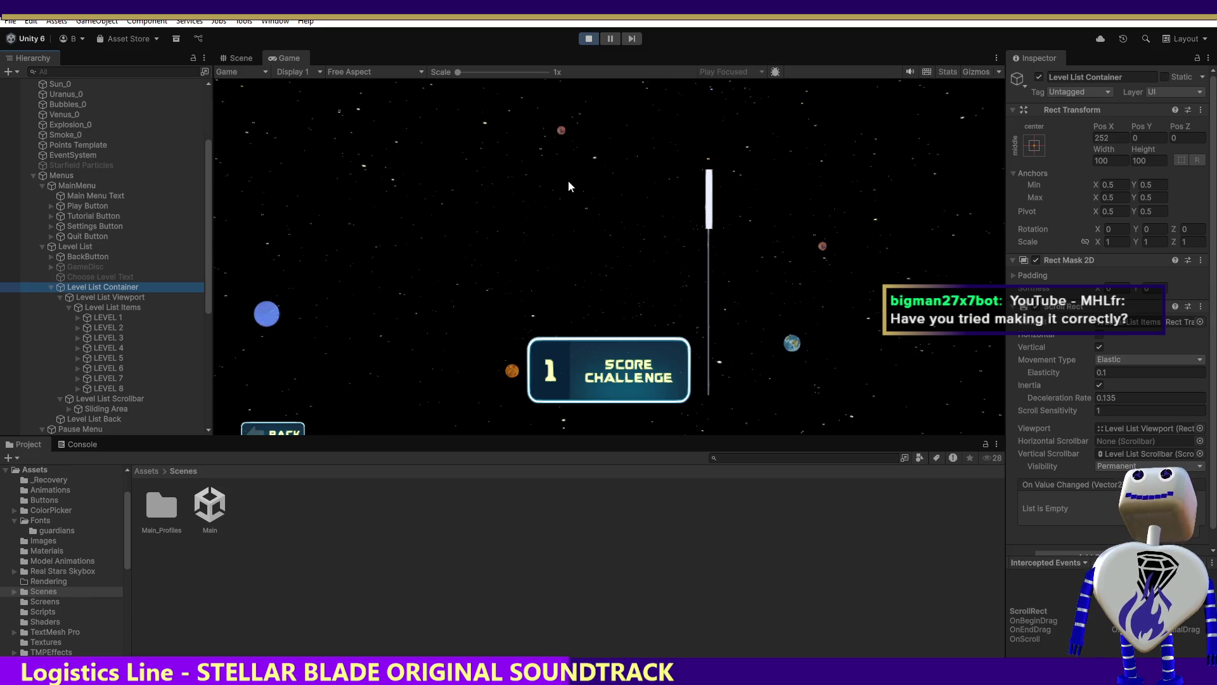
click(60, 297)
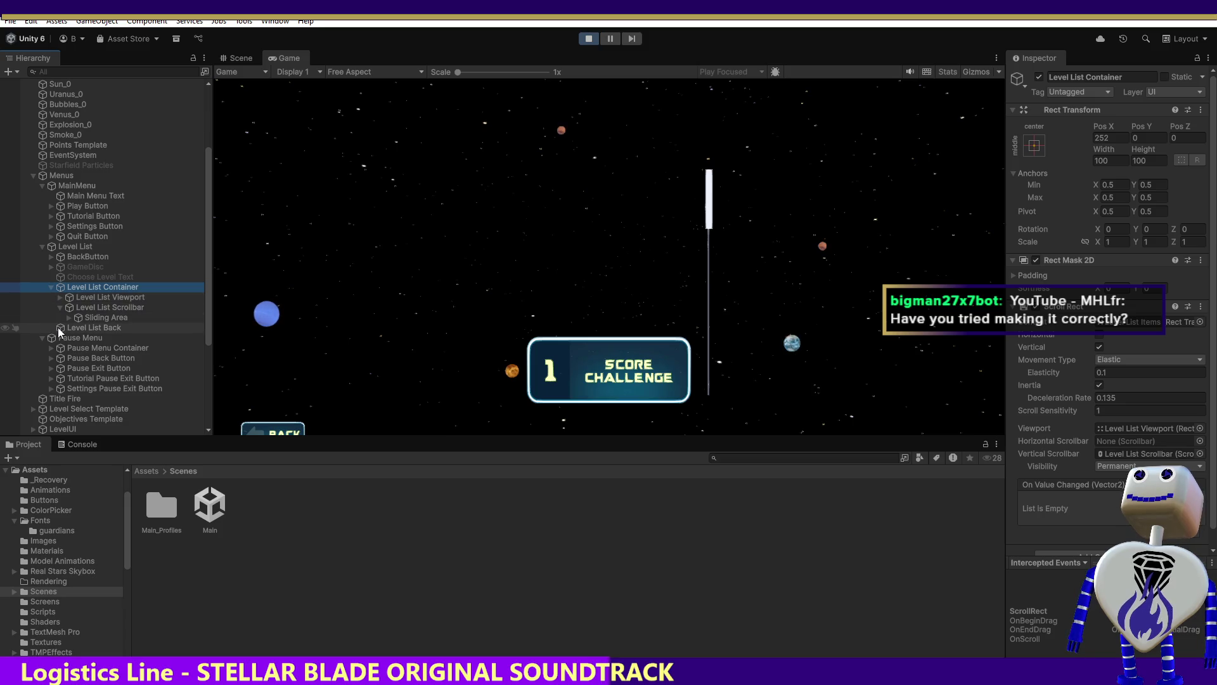
click(76, 328)
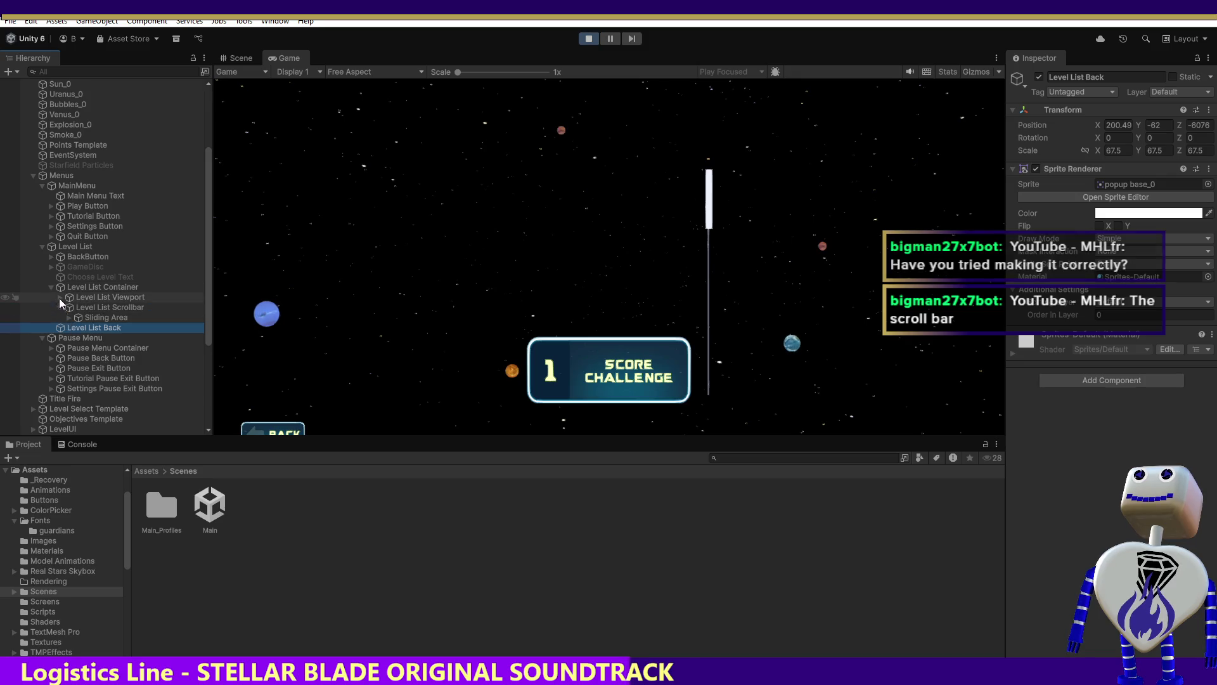
click(76, 289)
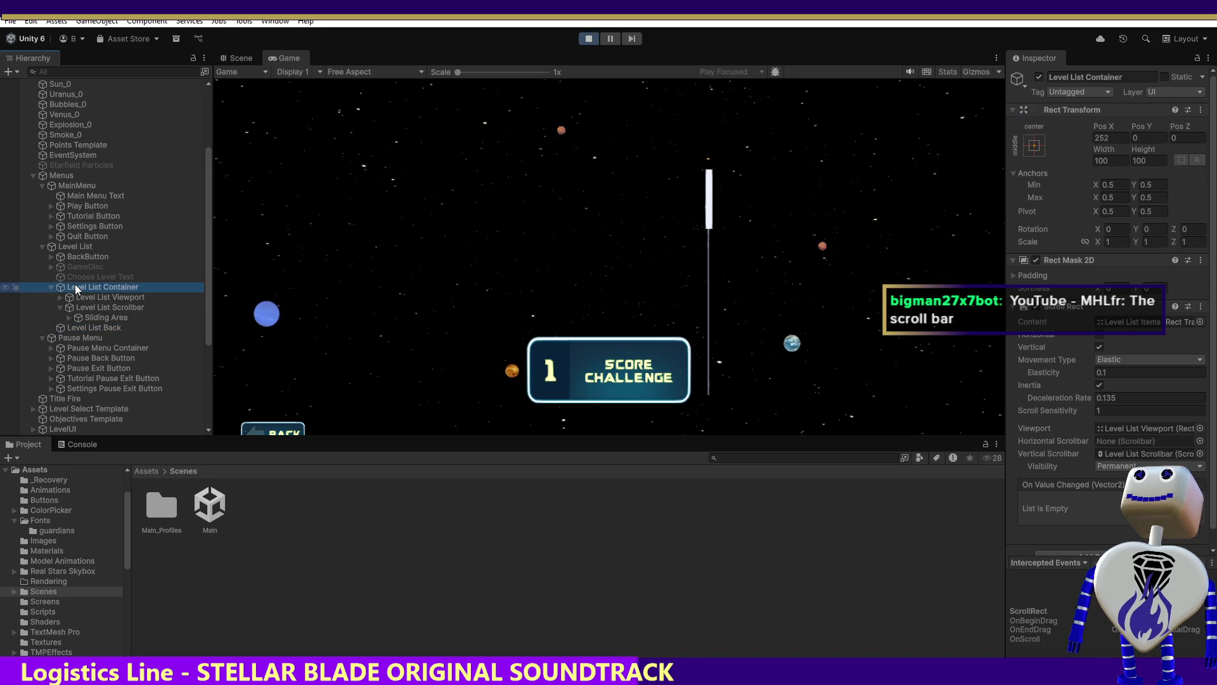